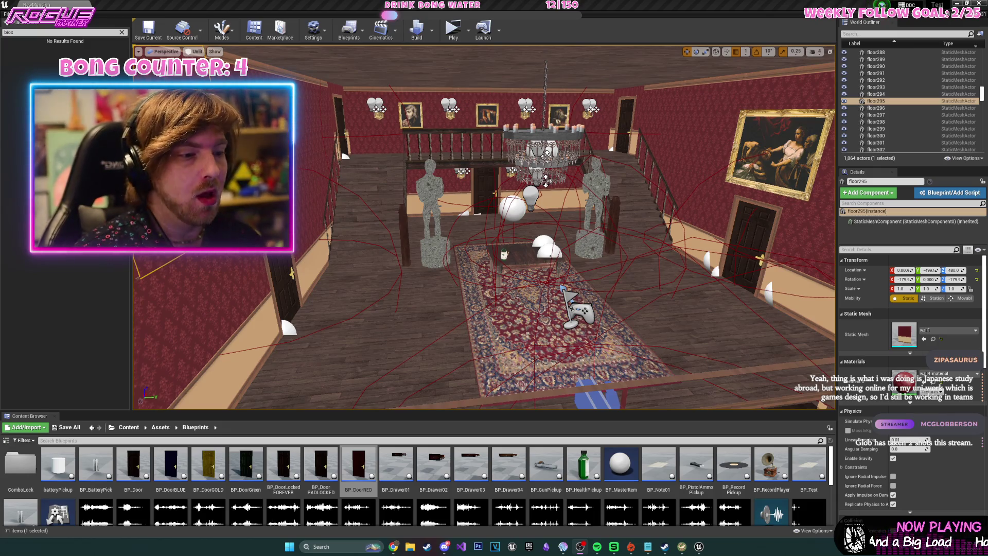
# Set grid snapping to 10 while viewing the upstairs hallway.
pyautogui.moveTo(597, 221)
pyautogui.mouseDown()
pyautogui.moveTo(587, 154)
pyautogui.moveTo(566, 196)
pyautogui.mouseUp()
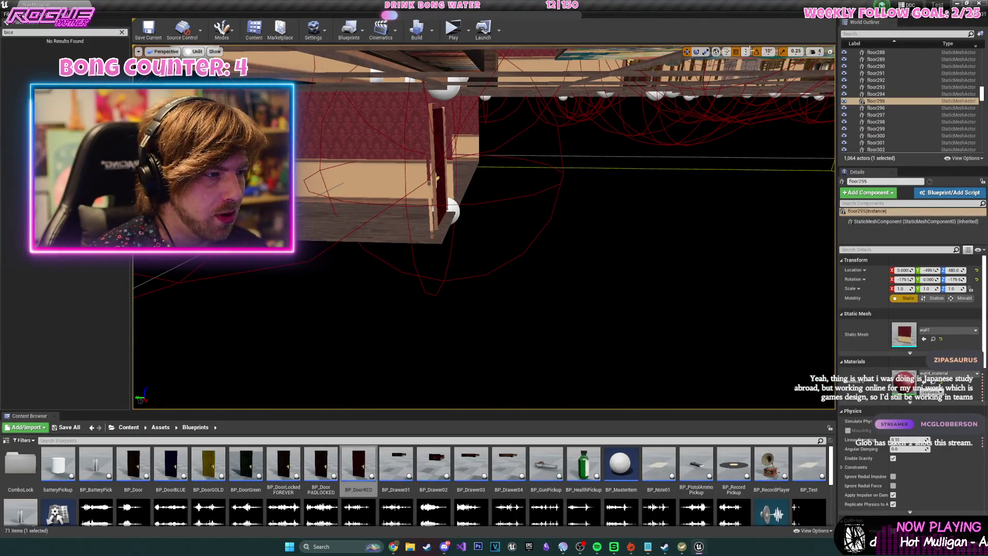
pyautogui.click(746, 51)
pyautogui.click(751, 84)
# Select the eight hallway wall and floor pieces and duplicate them with Ctrl+W.
pyautogui.moveTo(530, 175)
pyautogui.mouseDown()
pyautogui.moveTo(526, 165)
pyautogui.moveTo(404, 160)
pyautogui.moveTo(387, 171)
pyautogui.mouseUp()
pyautogui.keyDown('ctrl'); pyautogui.click(404, 160); pyautogui.keyUp('ctrl')
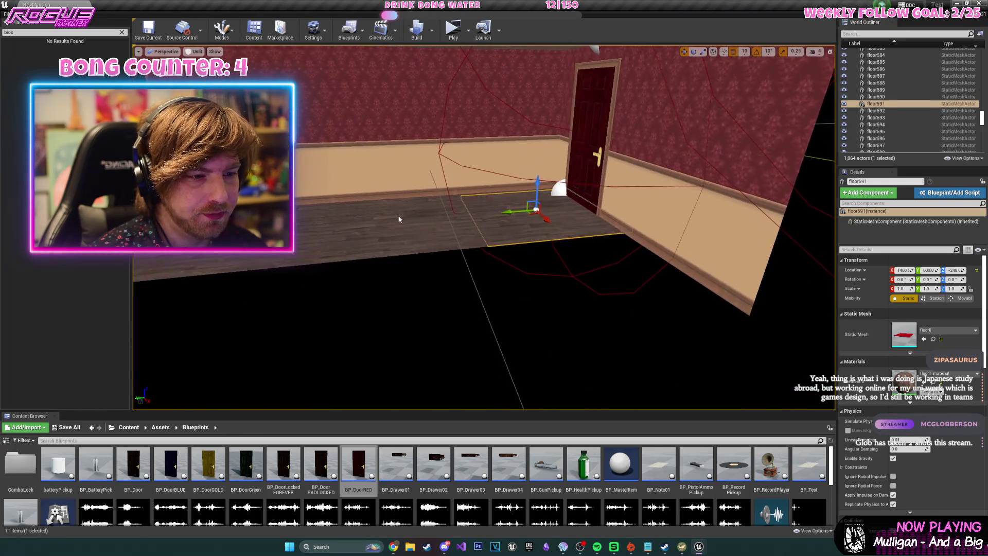
pyautogui.keyDown('ctrl'); pyautogui.click(392, 155); pyautogui.keyUp('ctrl')
pyautogui.keyDown('ctrl'); pyautogui.click(498, 156); pyautogui.keyUp('ctrl')
pyautogui.moveTo(498, 155); pyautogui.dragTo(468, 159)
pyautogui.keyDown('ctrl'); pyautogui.click(418, 191); pyautogui.keyUp('ctrl')
pyautogui.moveTo(418, 191)
pyautogui.mouseDown()
pyautogui.moveTo(443, 280)
pyautogui.moveTo(342, 303)
pyautogui.mouseUp()
pyautogui.keyDown('ctrl'); pyautogui.click(473, 166); pyautogui.keyUp('ctrl')
pyautogui.moveTo(472, 165)
pyautogui.mouseDown()
pyautogui.moveTo(391, 154)
pyautogui.moveTo(401, 159)
pyautogui.moveTo(406, 149)
pyautogui.moveTo(376, 175)
pyautogui.moveTo(525, 347)
pyautogui.moveTo(560, 154)
pyautogui.moveTo(536, 180)
pyautogui.moveTo(500, 188)
pyautogui.mouseUp()
pyautogui.keyDown('ctrl'); pyautogui.click(463, 169); pyautogui.keyUp('ctrl')
pyautogui.hotkey('ctrl', 'b')
pyautogui.hotkey('ctrl', 'w')
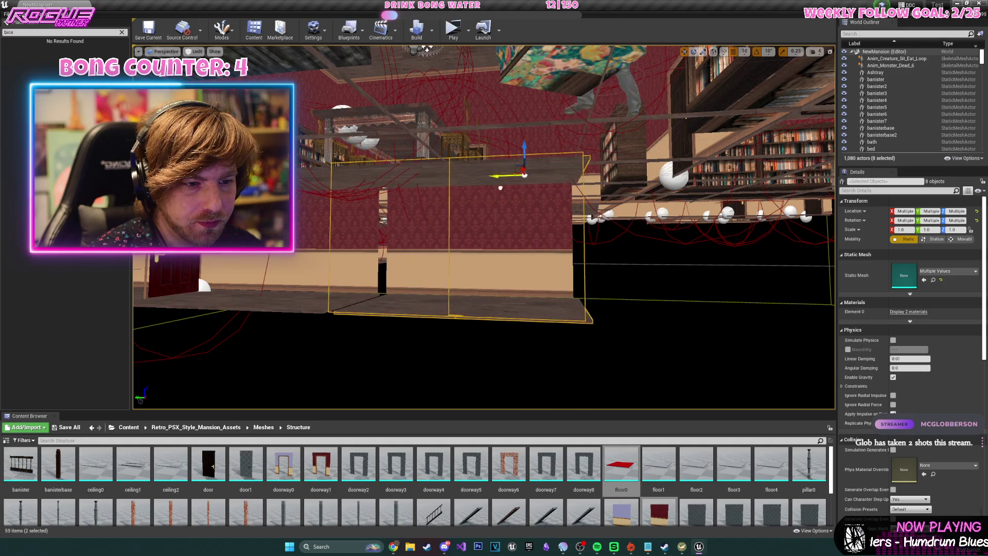
# Duplicate the hallway doorway piece and turn the copy around to 540 degrees.
pyautogui.moveTo(489, 193)
pyautogui.mouseDown()
pyautogui.moveTo(448, 193)
pyautogui.moveTo(450, 172)
pyautogui.mouseUp()
pyautogui.click(465, 206)
pyautogui.press('f')
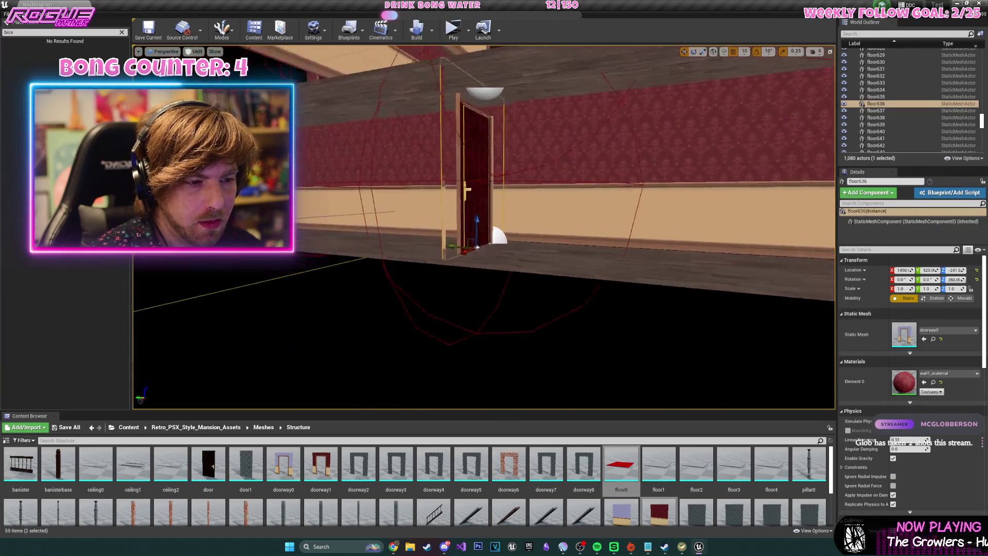
pyautogui.hotkey('ctrl', 'w')
pyautogui.press('e')
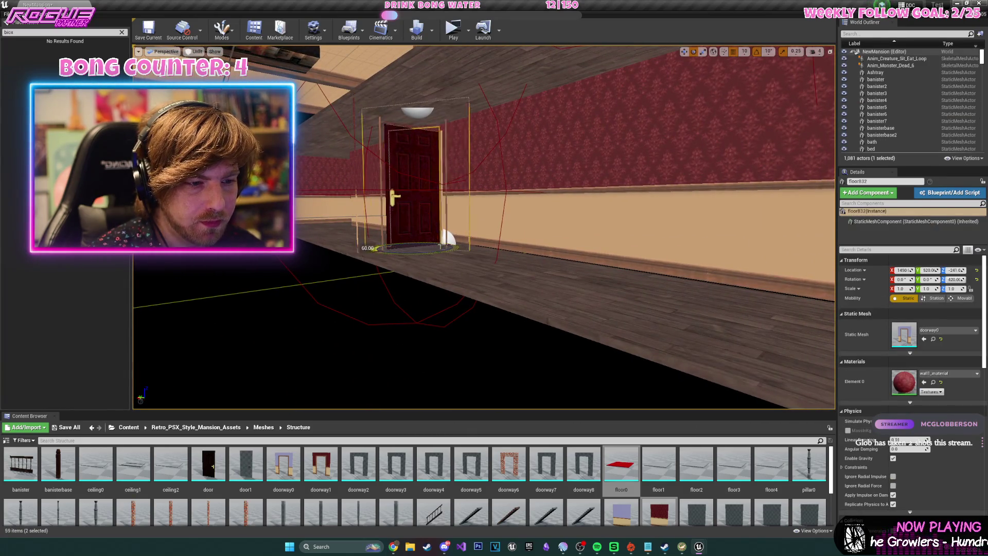
pyautogui.moveTo(445, 238); pyautogui.dragTo(442, 237)
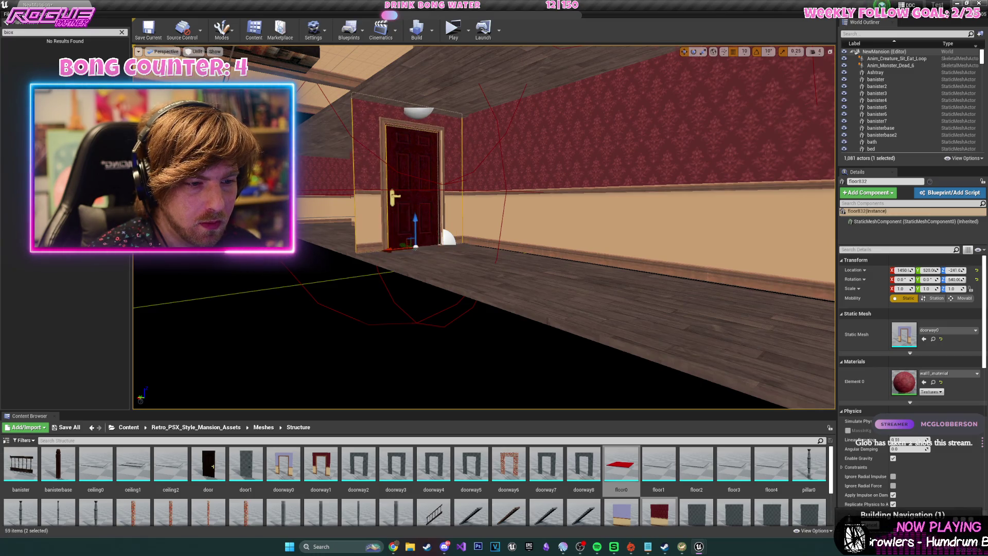
pyautogui.press('w')
# Select the wall pieces along the extended hallway.
pyautogui.moveTo(384, 218)
pyautogui.mouseDown()
pyautogui.moveTo(250, 265)
pyautogui.moveTo(220, 261)
pyautogui.mouseUp()
pyautogui.click(578, 236)
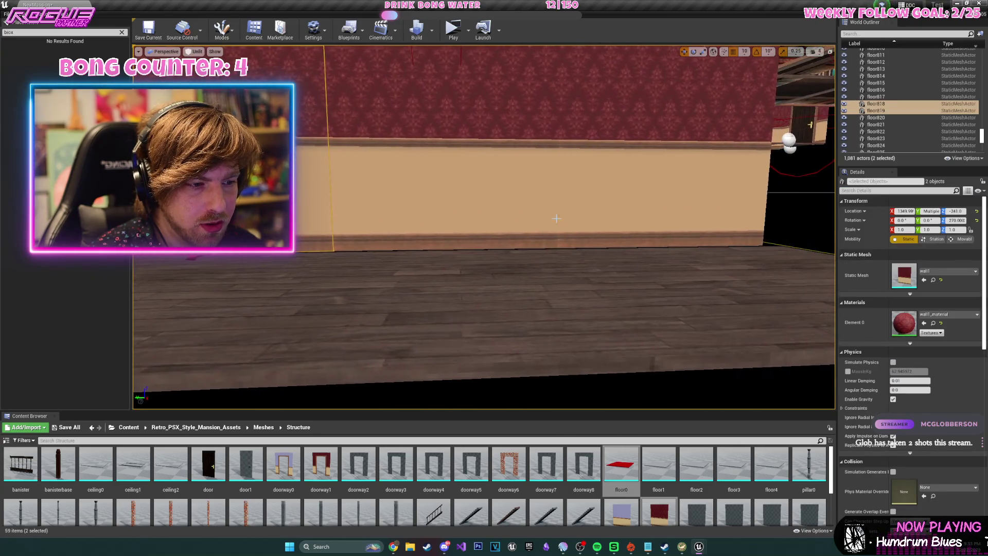
pyautogui.keyDown('ctrl'); pyautogui.click(578, 236); pyautogui.keyUp('ctrl')
pyautogui.moveTo(578, 236)
pyautogui.mouseDown()
pyautogui.moveTo(300, 210)
pyautogui.moveTo(511, 228)
pyautogui.moveTo(238, 326)
pyautogui.moveTo(713, 309)
pyautogui.mouseUp()
pyautogui.click(466, 226)
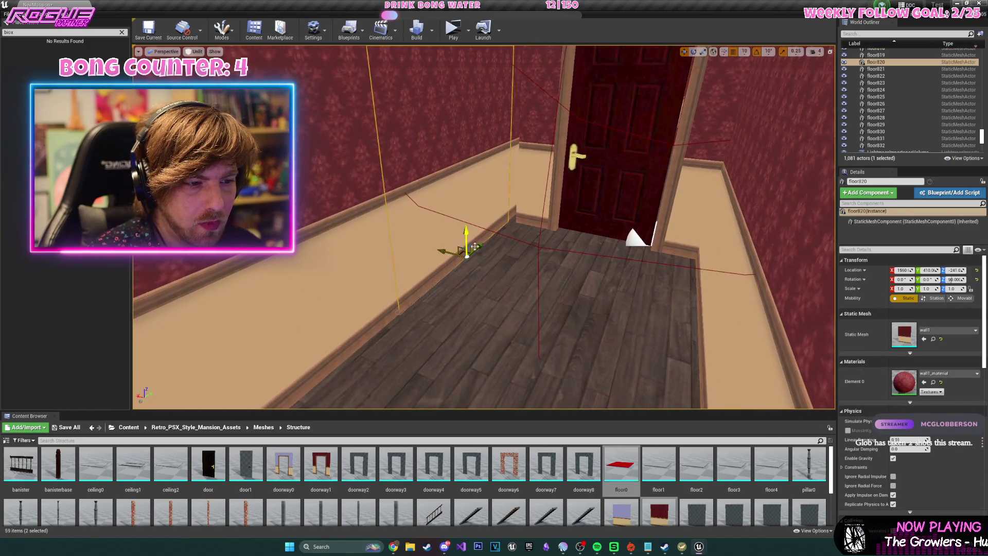
# Select wall segments floor820, floor821, floor828 and floor829 beside the door together.
pyautogui.click(410, 271)
pyautogui.keyDown('ctrl'); pyautogui.click(537, 216); pyautogui.keyUp('ctrl')
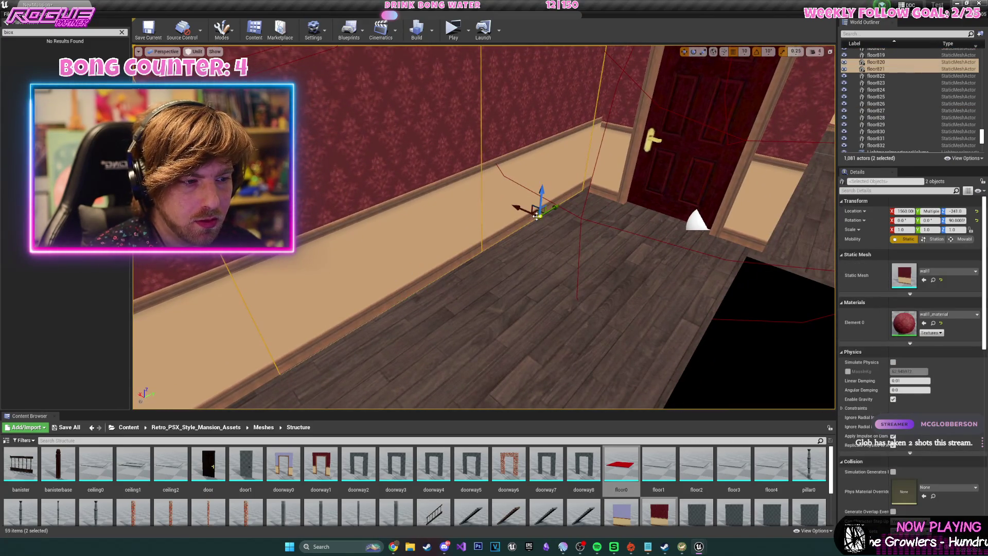
pyautogui.keyDown('ctrl'); pyautogui.click(452, 222); pyautogui.keyUp('ctrl')
pyautogui.keyDown('ctrl'); pyautogui.click(322, 201); pyautogui.keyUp('ctrl')
pyautogui.press('s')
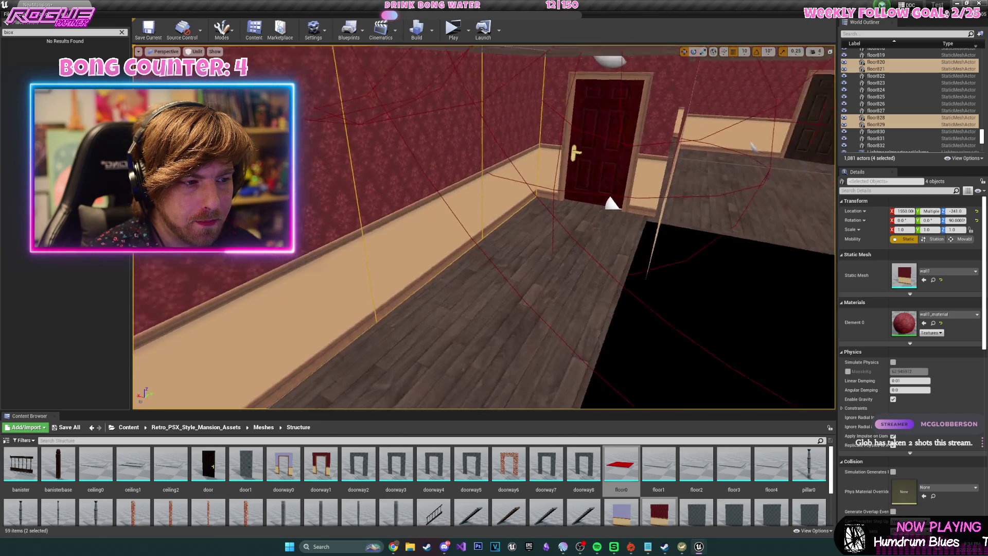
pyautogui.press('s')
pyautogui.press('w')
pyautogui.press('s')
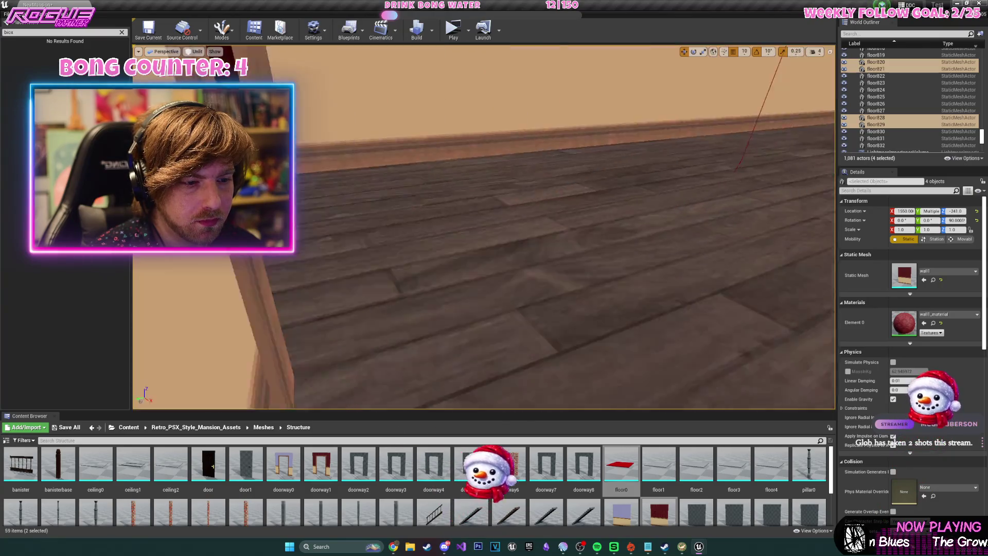
pyautogui.press('s')
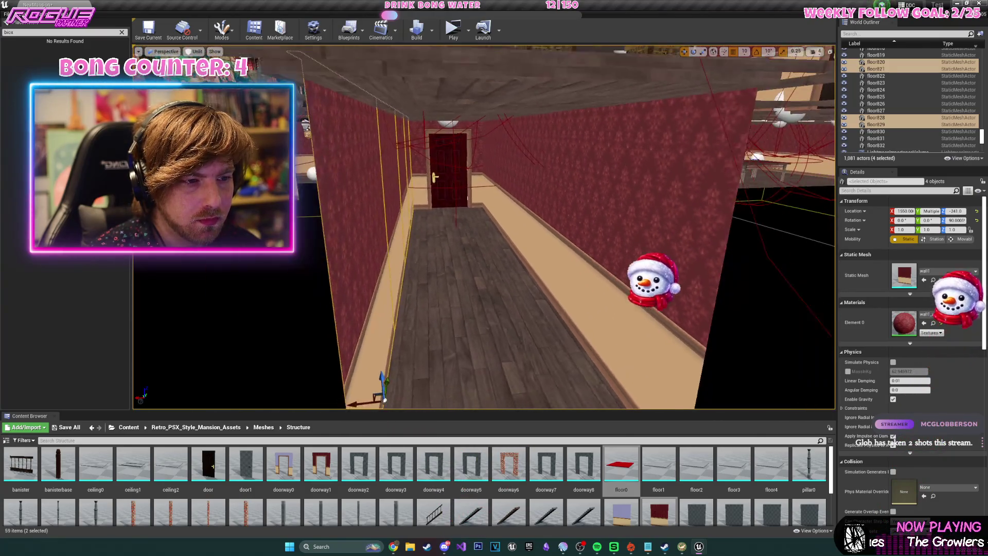
pyautogui.press('w')
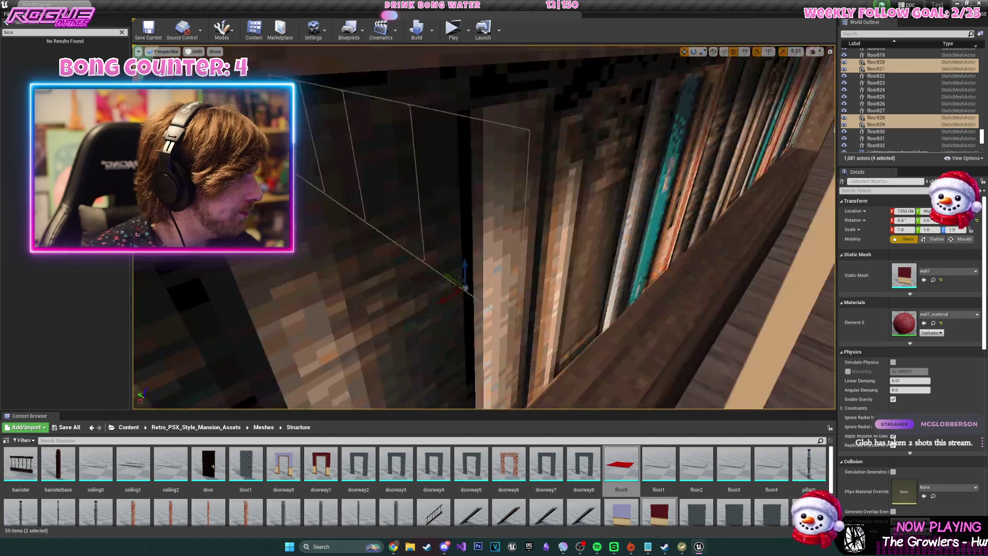
pyautogui.press('s')
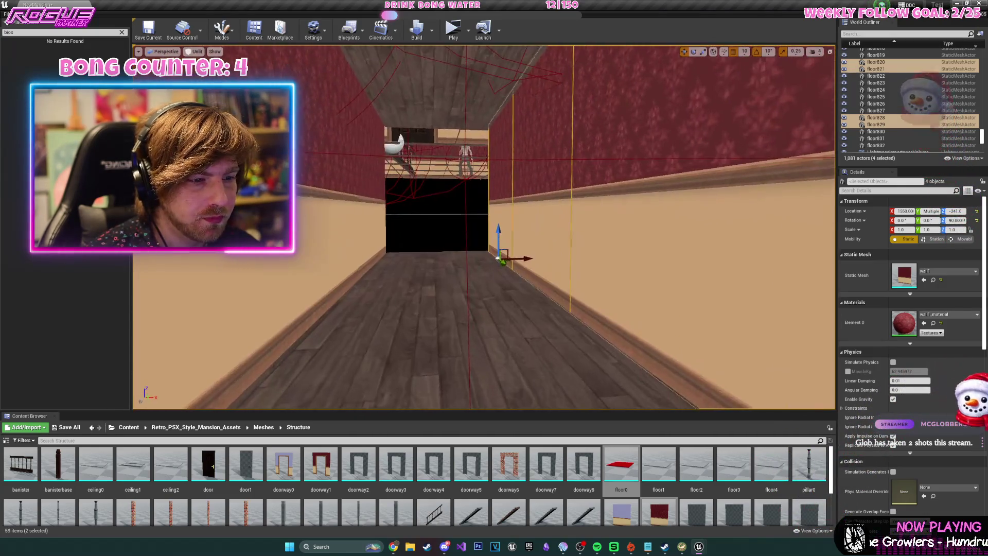
pyautogui.press('a')
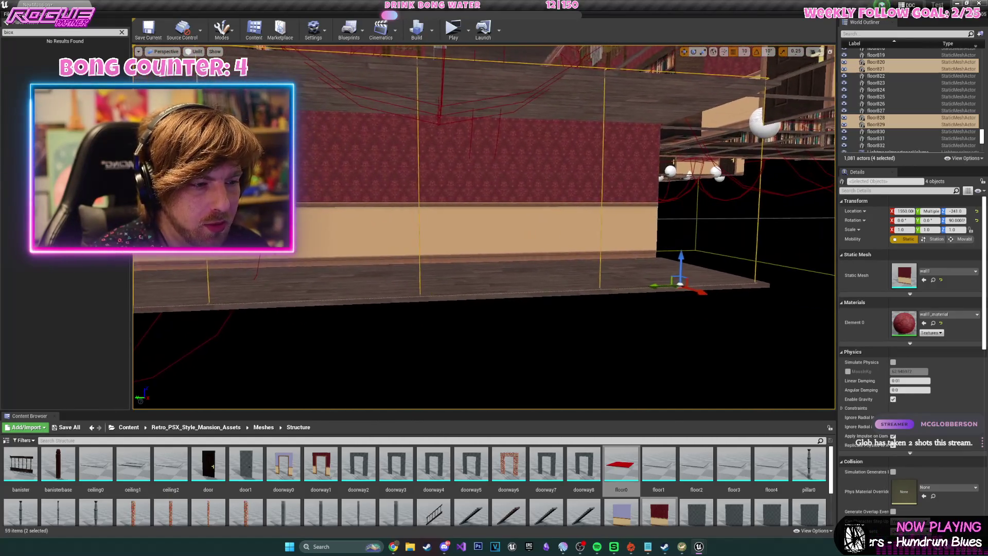
pyautogui.press('w')
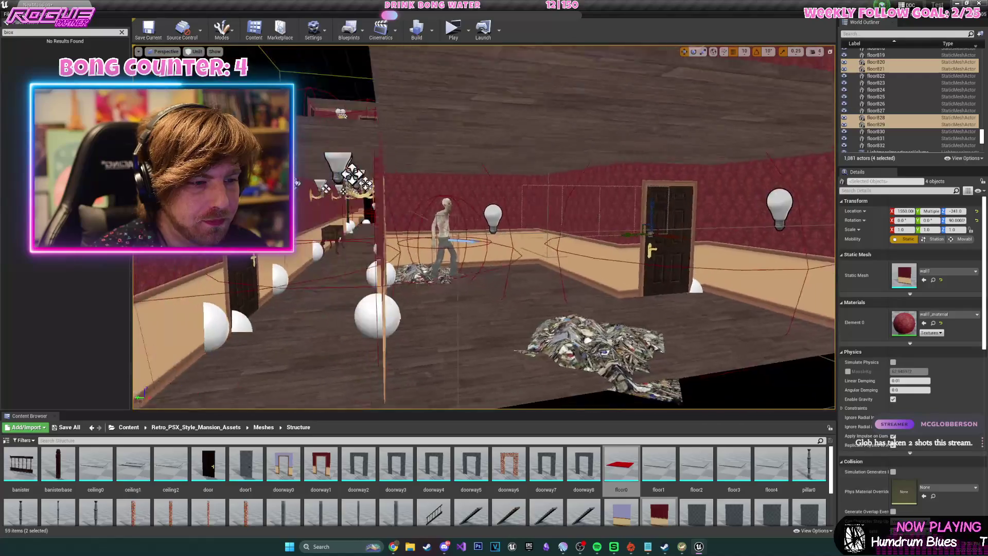
pyautogui.press('s')
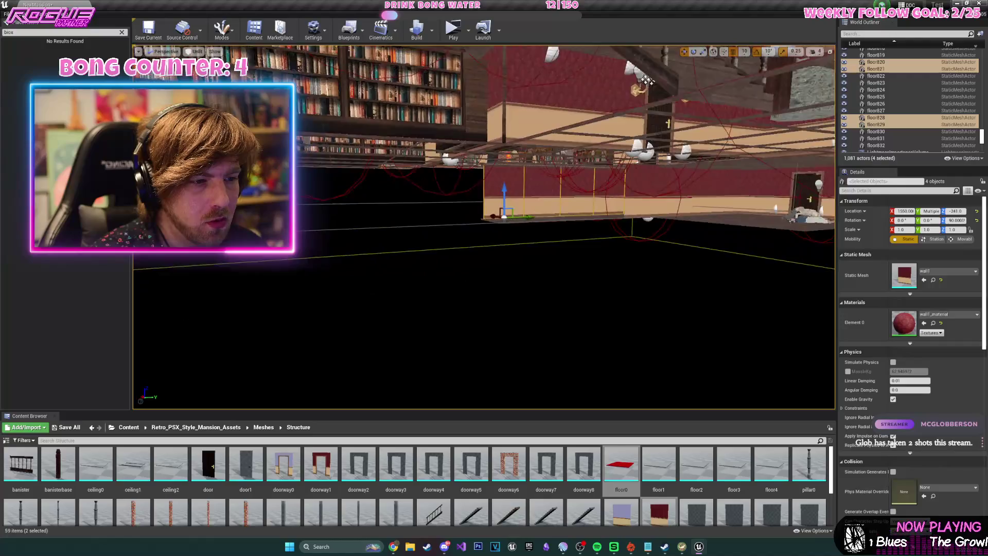
pyautogui.press('w')
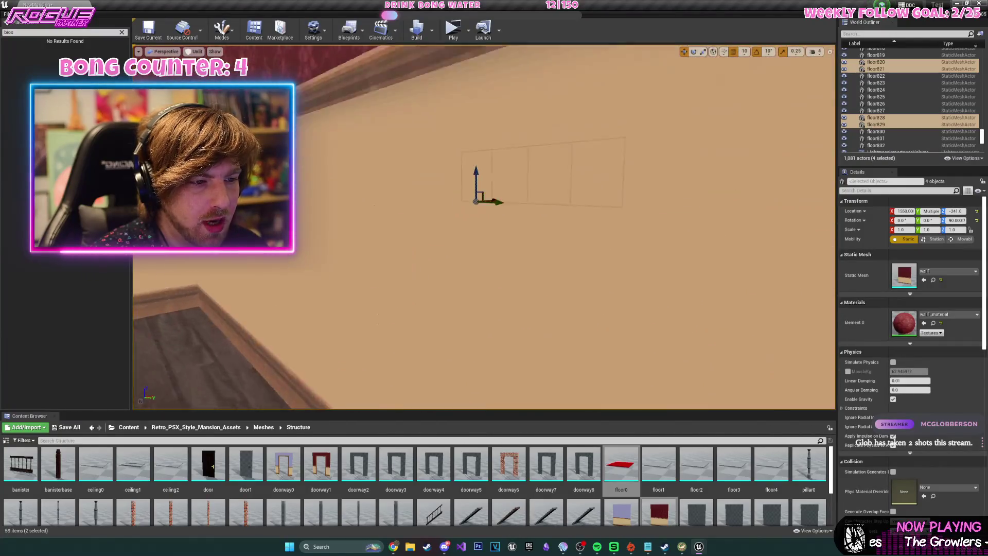
pyautogui.press('s')
pyautogui.press('s')
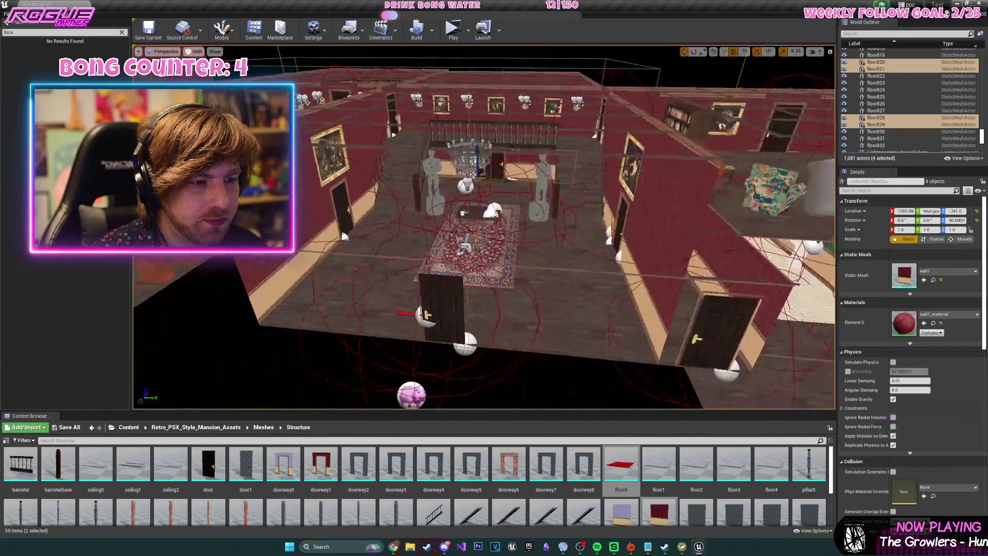
pyautogui.press('w')
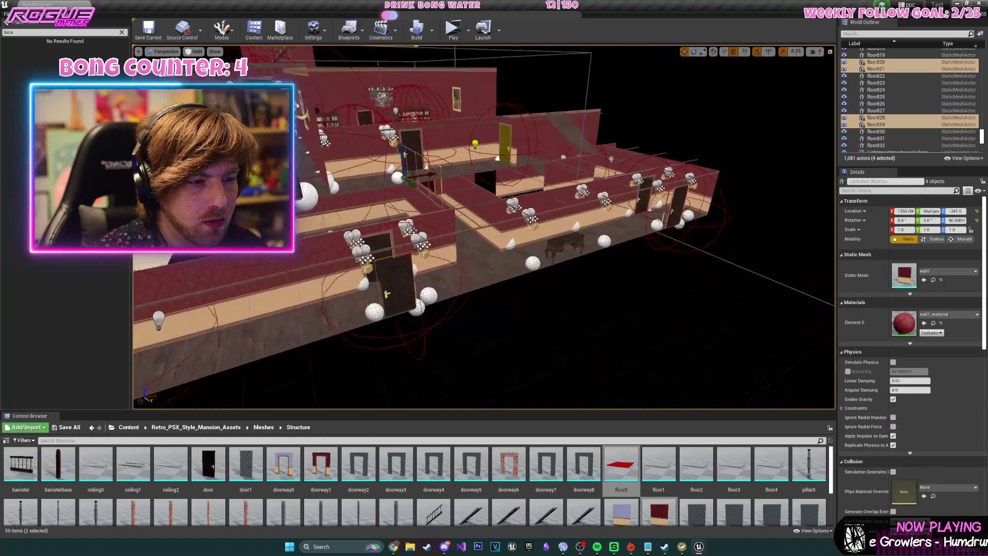
pyautogui.press('s')
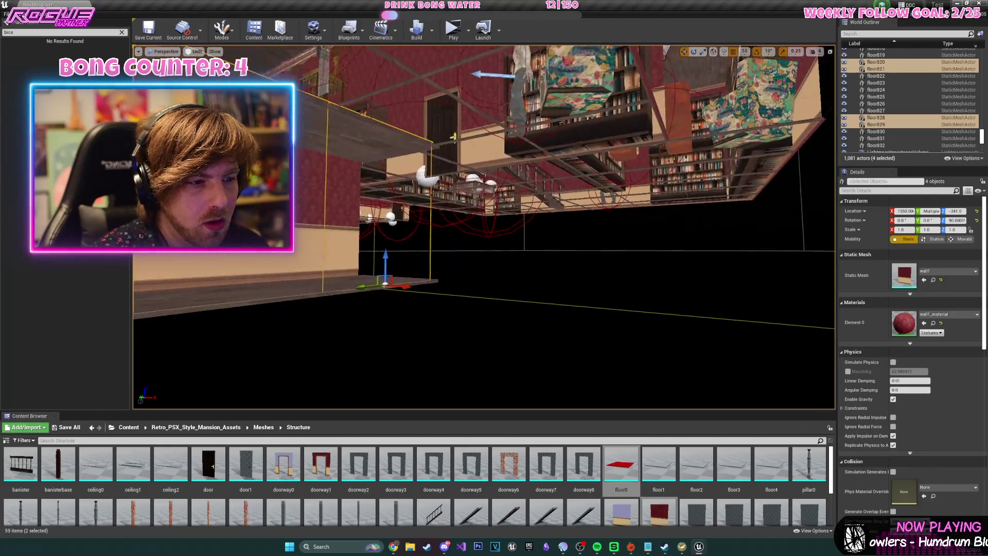
pyautogui.press('d')
pyautogui.press('s')
pyautogui.press('w')
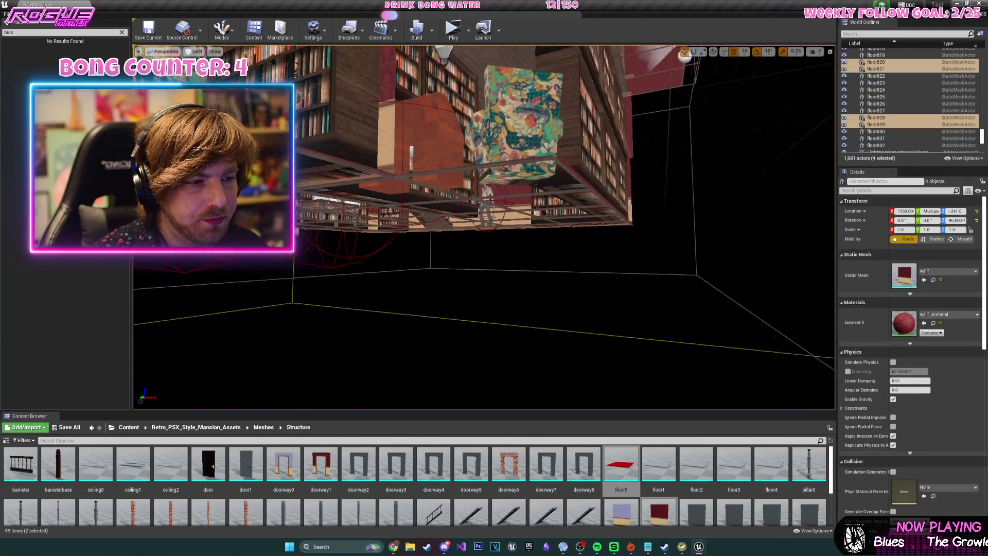
pyautogui.press('w')
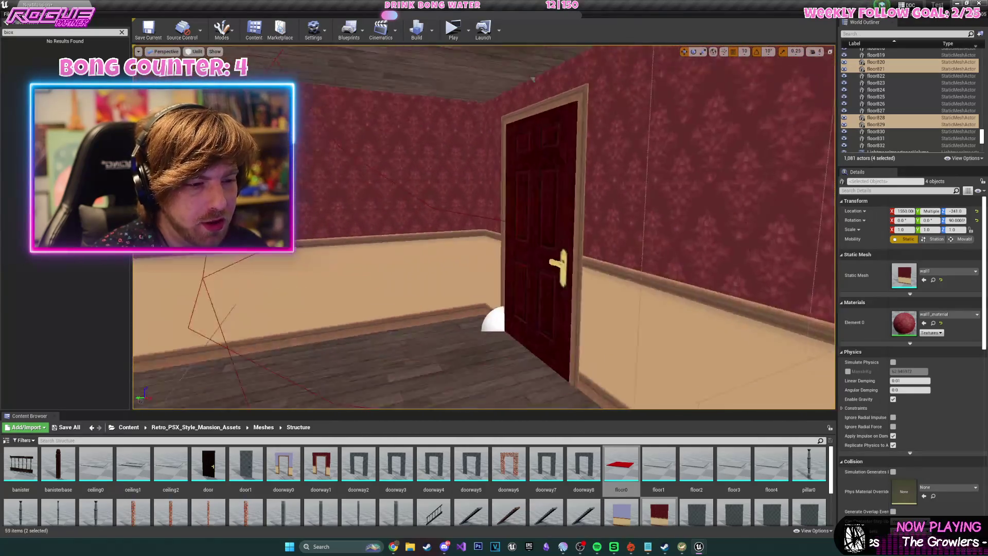
pyautogui.press('s')
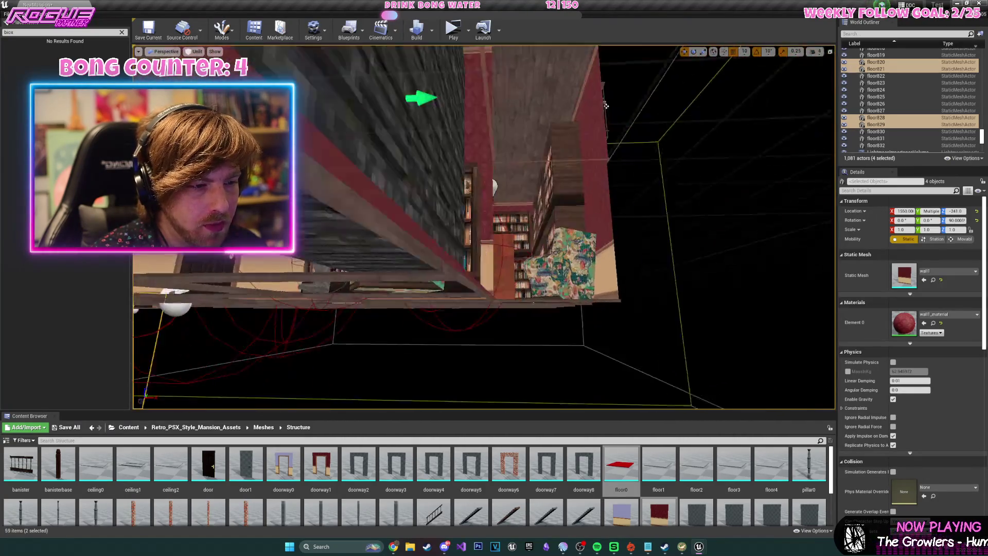
pyautogui.press('a')
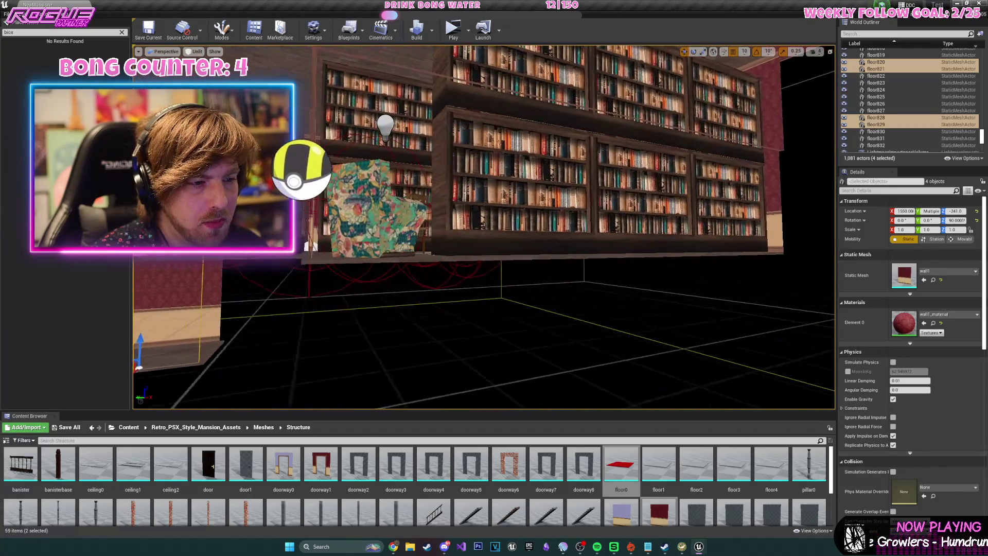
pyautogui.moveTo(216, 407)
pyautogui.mouseDown()
pyautogui.moveTo(176, 364)
pyautogui.moveTo(178, 313)
pyautogui.mouseUp()
pyautogui.press('w')
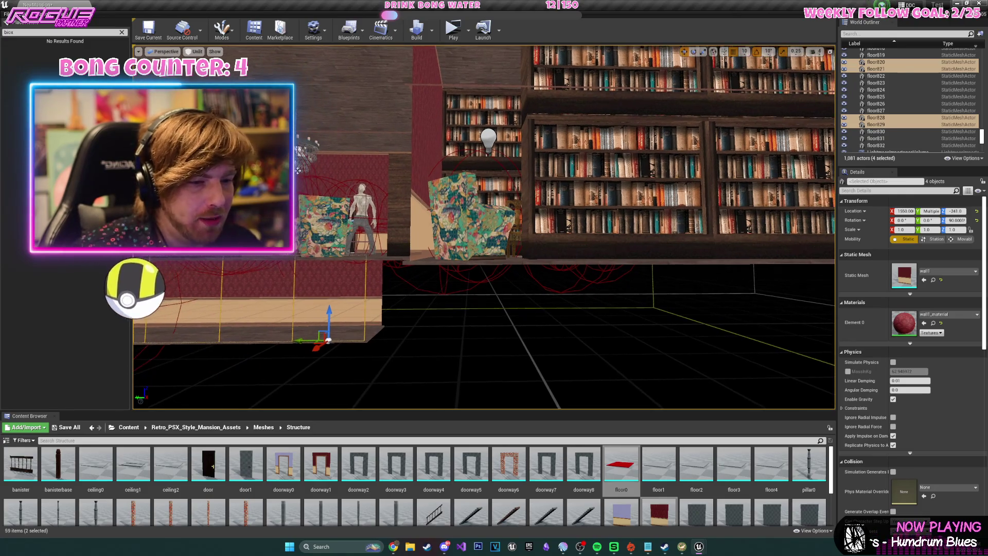
pyautogui.press('s')
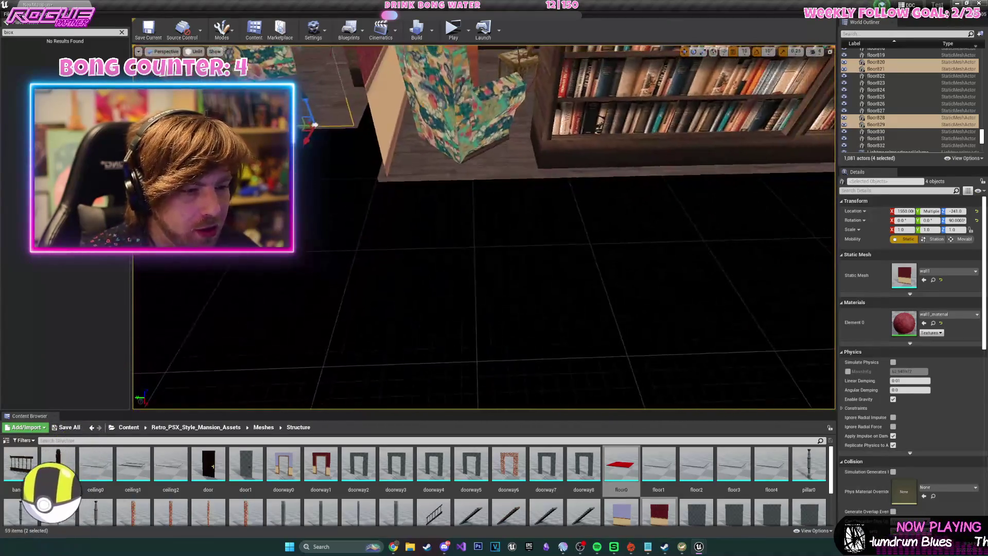
pyautogui.press('w')
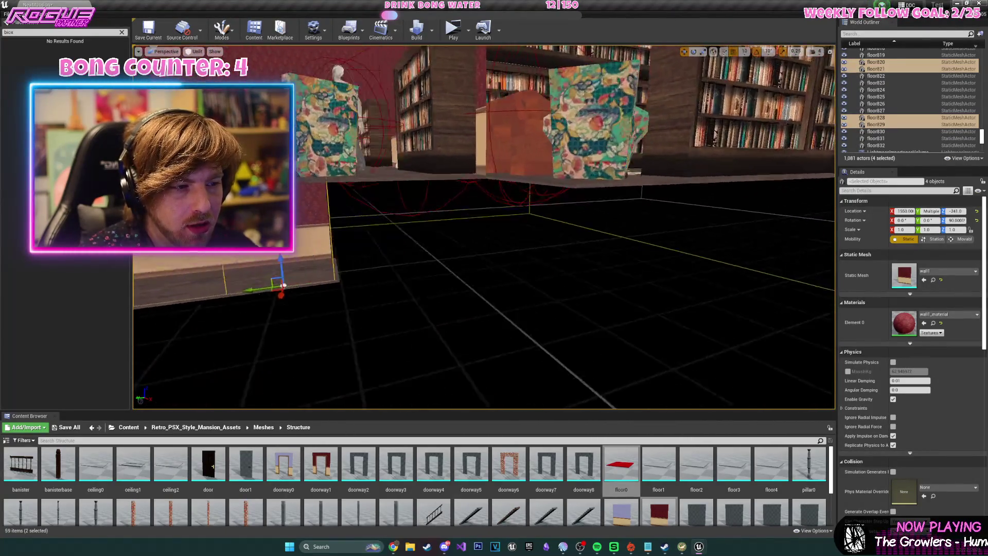
pyautogui.moveTo(484, 227)
pyautogui.mouseDown()
pyautogui.moveTo(443, 219)
pyautogui.moveTo(494, 219)
pyautogui.moveTo(525, 192)
pyautogui.moveTo(427, 165)
pyautogui.moveTo(447, 86)
pyautogui.moveTo(474, 70)
pyautogui.mouseUp()
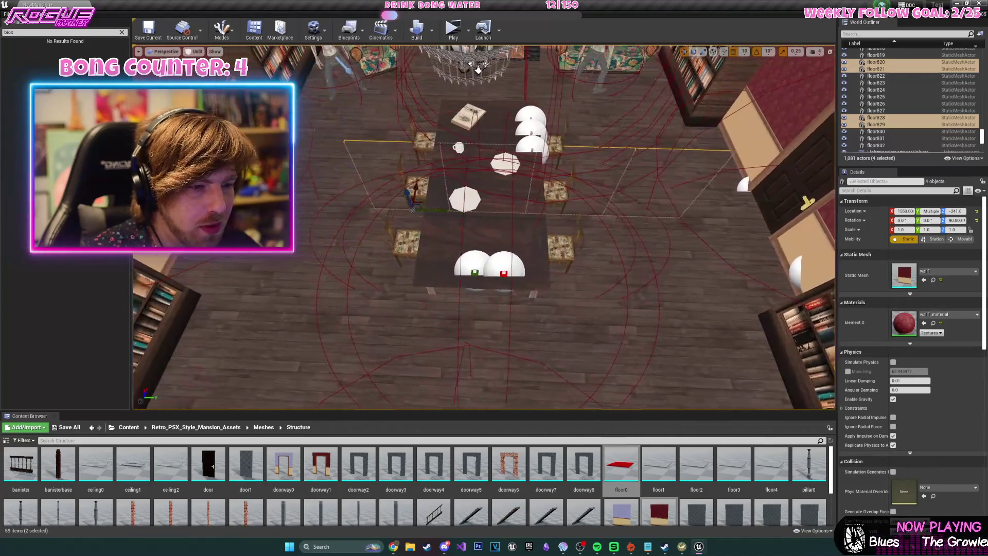
pyautogui.moveTo(346, 163); pyautogui.dragTo(333, 162)
pyautogui.moveTo(526, 282)
pyautogui.mouseDown()
pyautogui.moveTo(608, 298)
pyautogui.moveTo(557, 289)
pyautogui.mouseUp()
pyautogui.moveTo(441, 275); pyautogui.dragTo(441, 167)
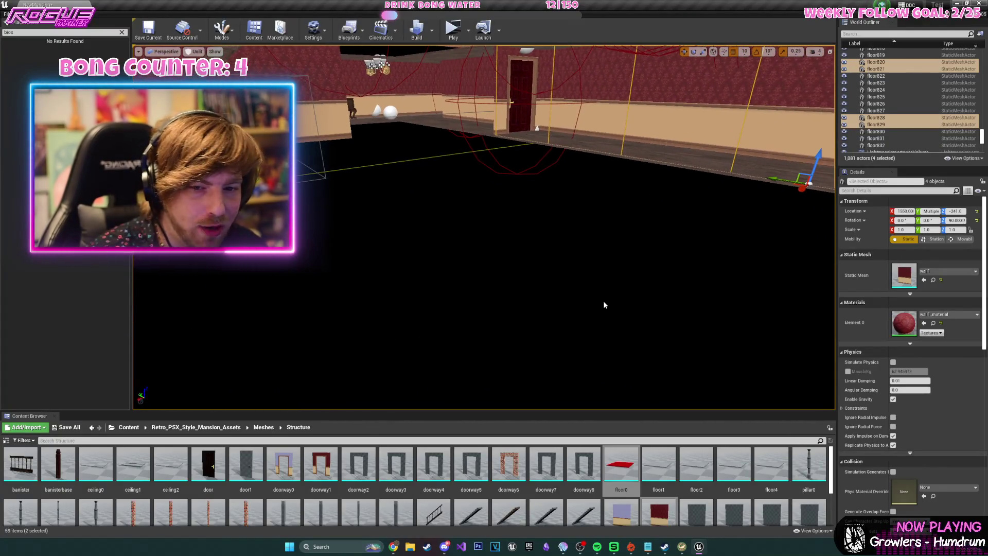
pyautogui.moveTo(624, 297); pyautogui.dragTo(623, 353)
# Alt-drag copies of two hallway floor pieces along X to extend the floor.
pyautogui.click(599, 203)
pyautogui.keyDown('ctrl'); pyautogui.click(581, 207); pyautogui.keyUp('ctrl')
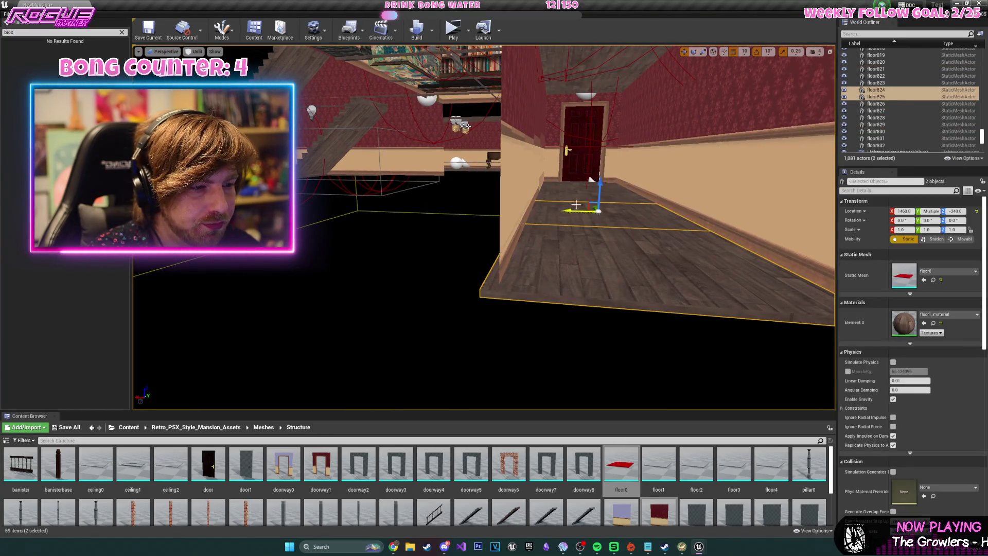
pyautogui.moveTo(562, 200)
pyautogui.mouseDown()
pyautogui.moveTo(587, 245)
pyautogui.moveTo(344, 247)
pyautogui.moveTo(369, 250)
pyautogui.mouseUp()
pyautogui.press('f')
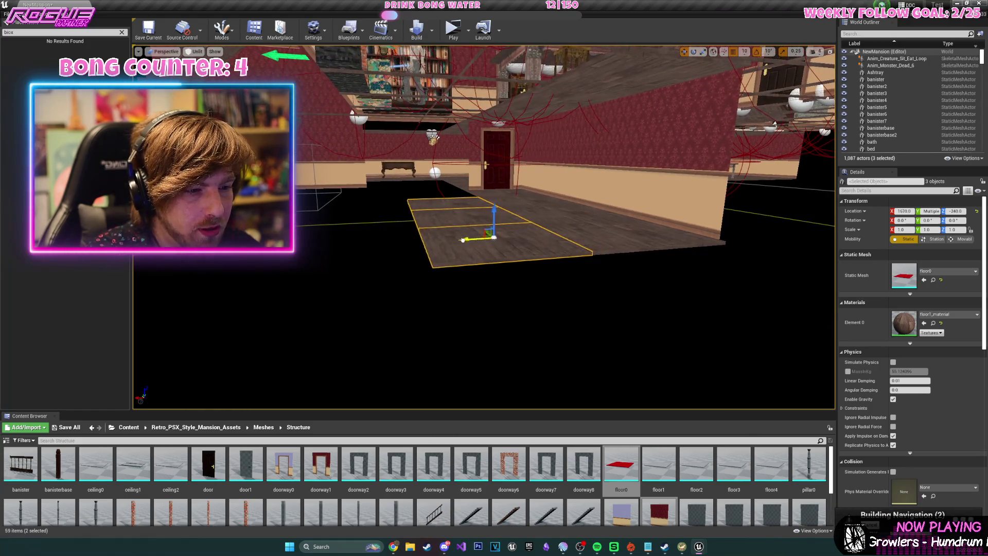
pyautogui.moveTo(468, 239); pyautogui.dragTo(304, 262)
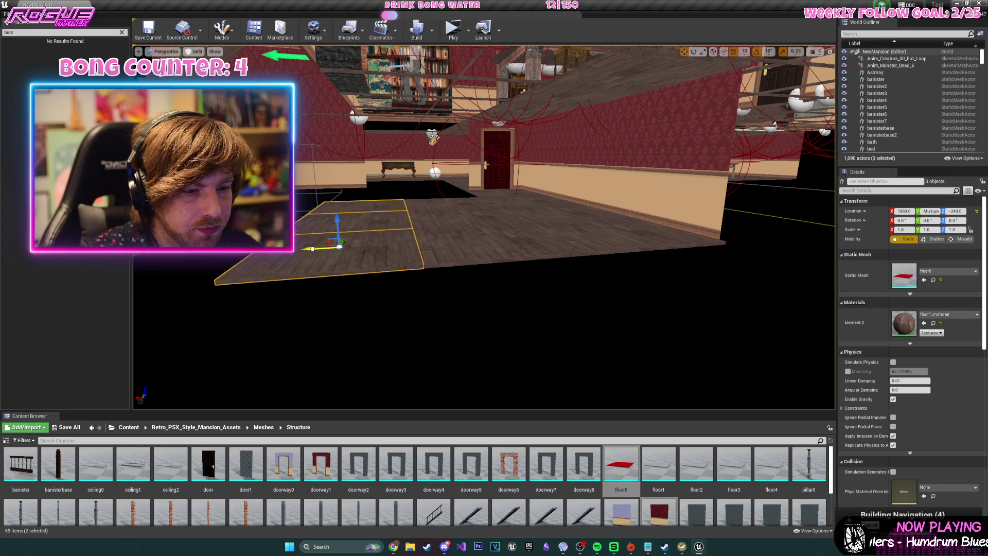
pyautogui.press('f')
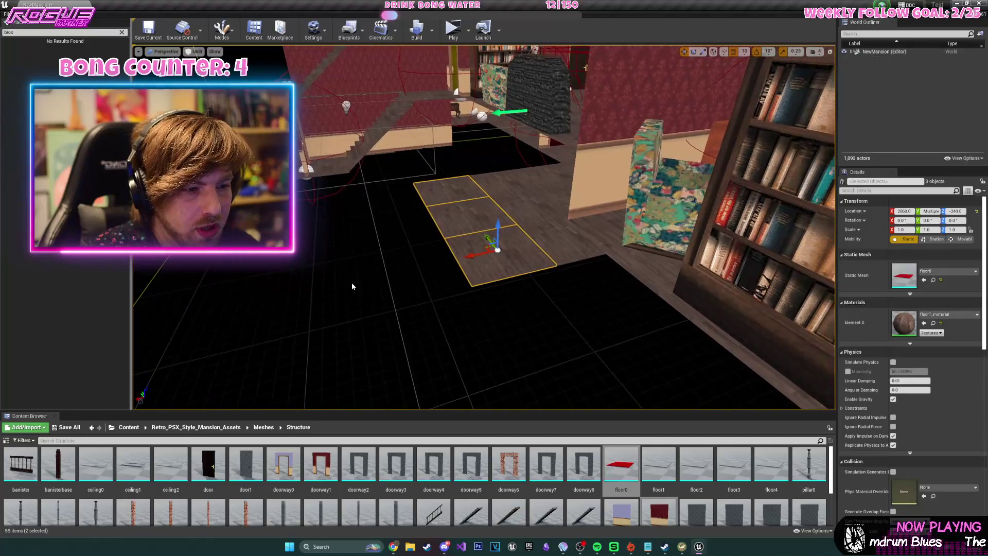
pyautogui.moveTo(438, 270)
pyautogui.keyDown('alt'); pyautogui.mouseDown()
pyautogui.moveTo(383, 278)
pyautogui.moveTo(440, 278)
pyautogui.mouseUp(); pyautogui.keyUp('alt')
# Duplicate two corridor wall sections, rotate the copies, and slide them to a new position.
pyautogui.click(458, 284)
pyautogui.keyDown('ctrl'); pyautogui.click(546, 232); pyautogui.keyUp('ctrl')
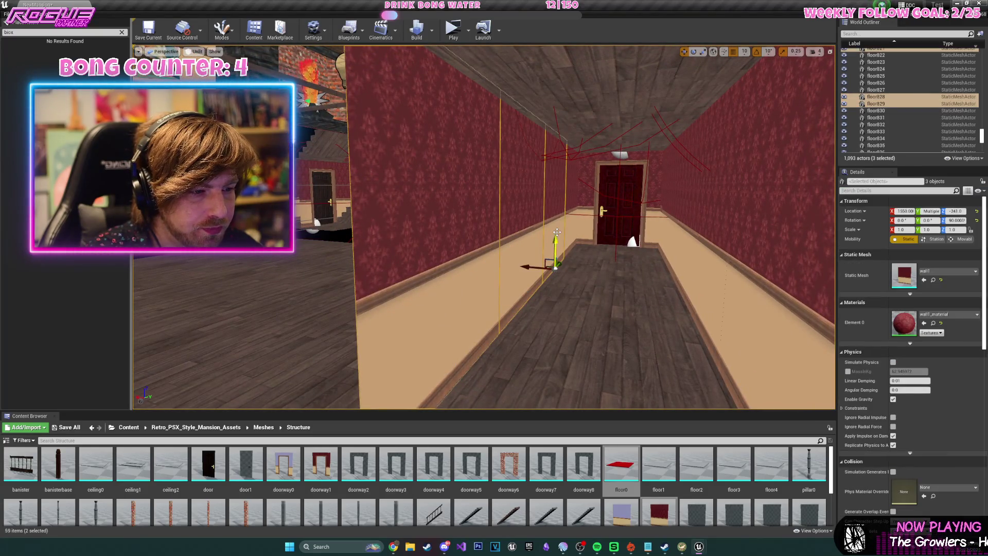
pyautogui.hotkey('ctrl', 'w')
pyautogui.press('e')
pyautogui.moveTo(484, 396)
pyautogui.mouseDown()
pyautogui.moveTo(453, 386)
pyautogui.moveTo(507, 383)
pyautogui.moveTo(535, 345)
pyautogui.mouseUp()
pyautogui.press('w')
pyautogui.moveTo(612, 281)
pyautogui.mouseDown()
pyautogui.moveTo(243, 280)
pyautogui.moveTo(534, 201)
pyautogui.moveTo(468, 225)
pyautogui.moveTo(411, 221)
pyautogui.moveTo(478, 216)
pyautogui.mouseUp()
pyautogui.click(479, 216)
# Swap the selected wall sections' static mesh to doorway0.
pyautogui.moveTo(556, 210); pyautogui.dragTo(643, 267)
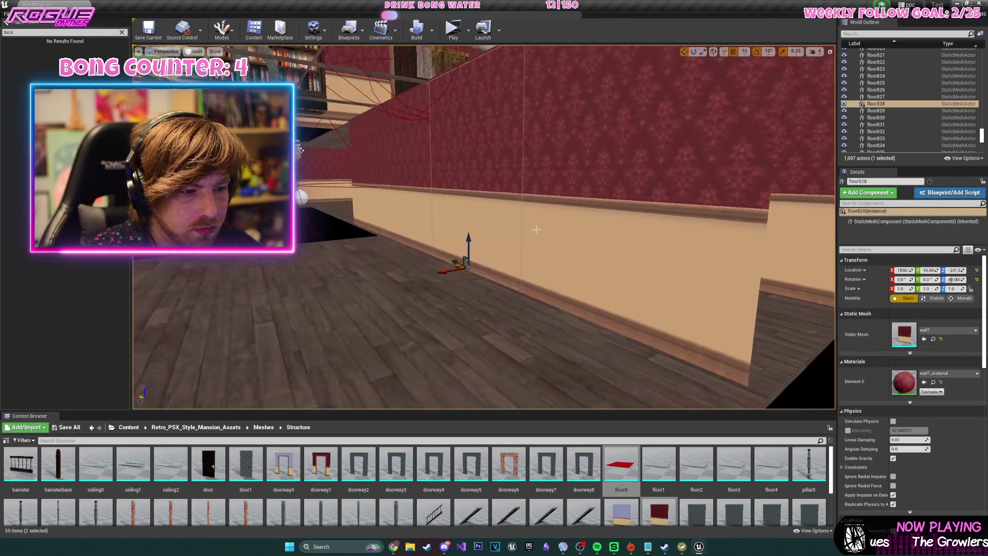
pyautogui.keyDown('ctrl'); pyautogui.click(714, 330); pyautogui.keyUp('ctrl')
pyautogui.click(938, 271)
pyautogui.write('doorway')
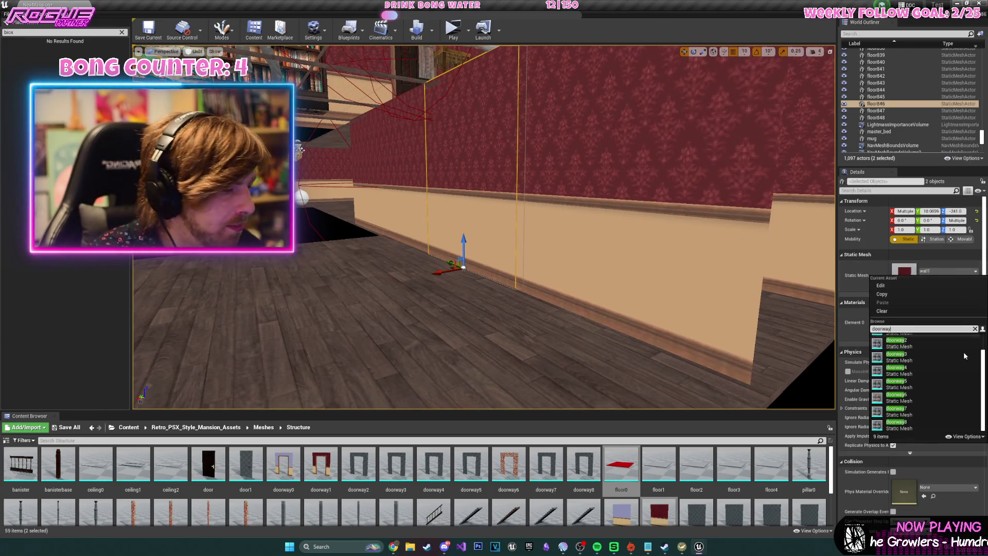
pyautogui.click(941, 344)
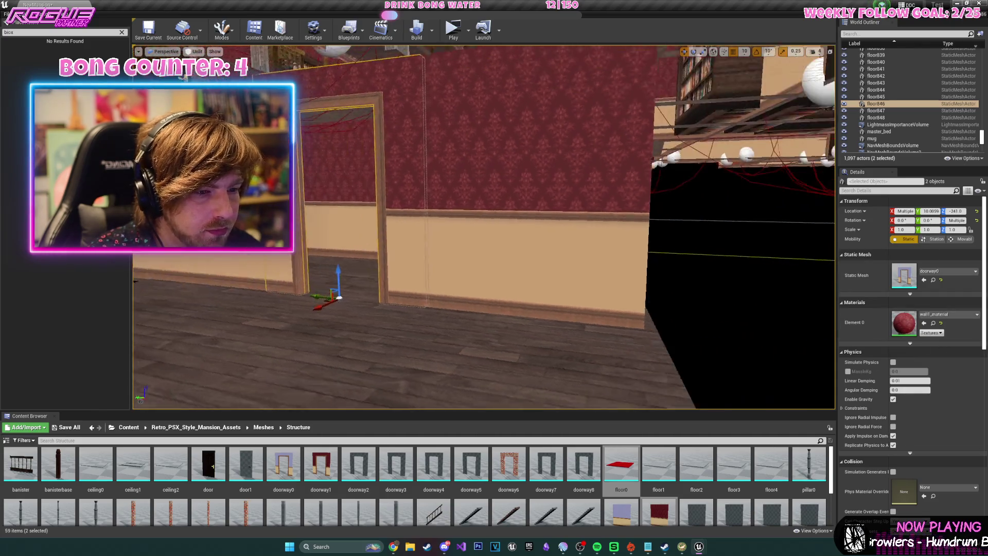
# Duplicate two plain wall pieces beside the doorway and rotate the copies crosswise.
pyautogui.click(576, 266)
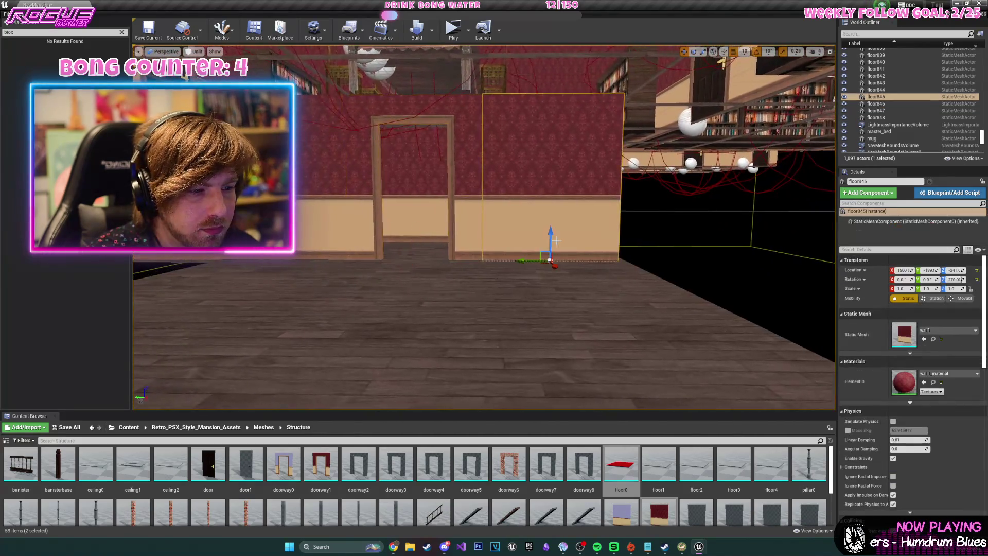
pyautogui.keyDown('ctrl'); pyautogui.click(567, 237); pyautogui.keyUp('ctrl')
pyautogui.press('f')
pyautogui.hotkey('ctrl', 'w')
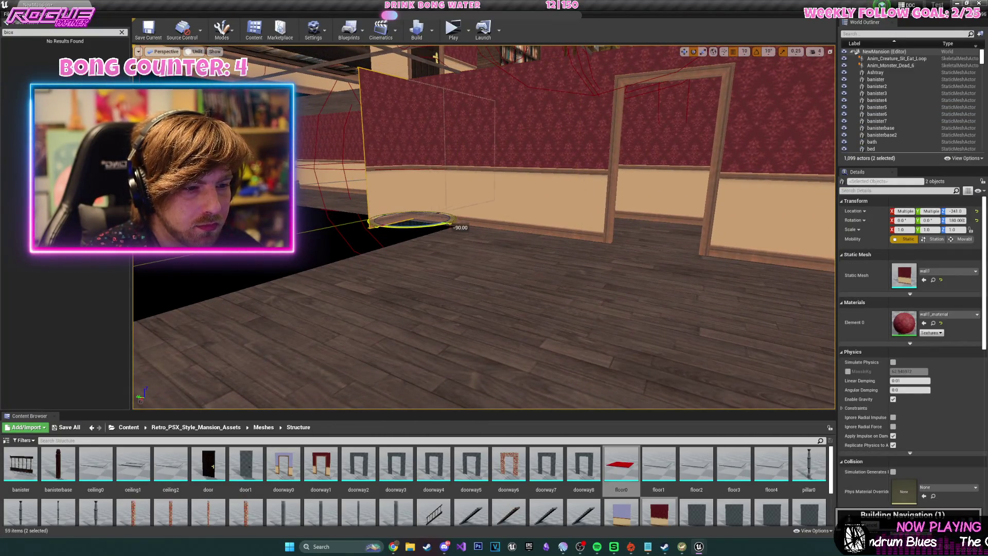
pyautogui.moveTo(360, 211); pyautogui.dragTo(381, 211)
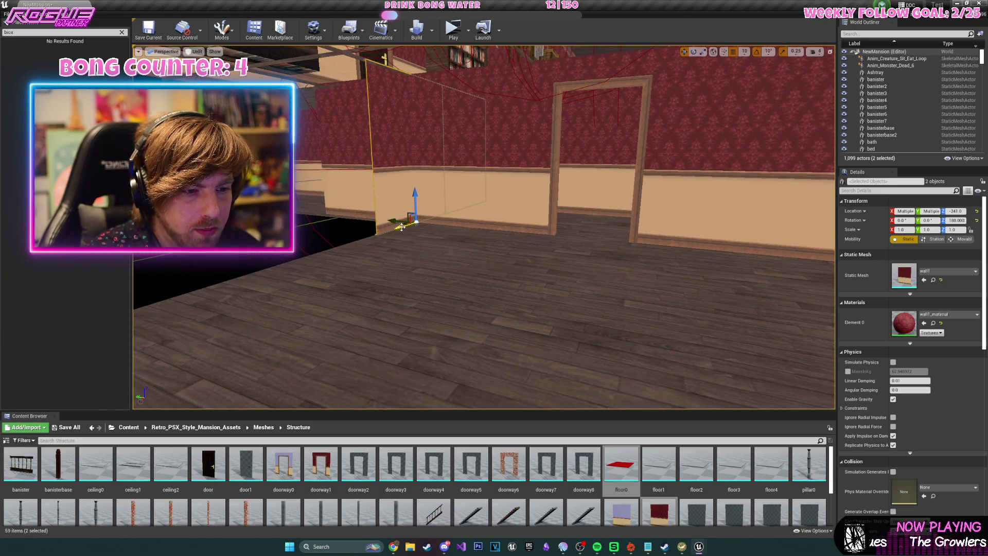
# Slide the wall pieces toward the room corner, then duplicate them and flip the copies 180°.
pyautogui.moveTo(402, 227); pyautogui.dragTo(225, 288)
pyautogui.press('f')
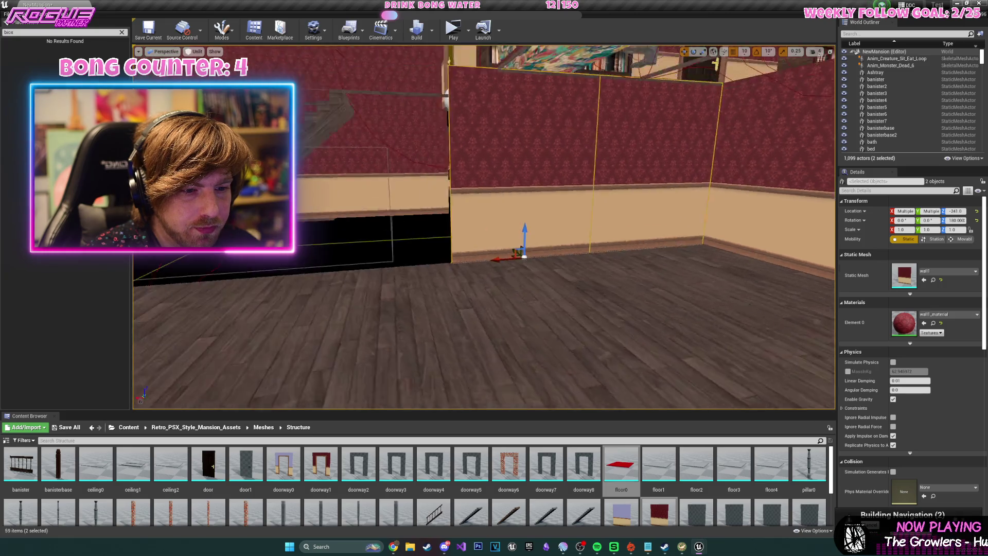
pyautogui.moveTo(459, 254)
pyautogui.mouseDown()
pyautogui.moveTo(672, 253)
pyautogui.moveTo(347, 230)
pyautogui.mouseUp()
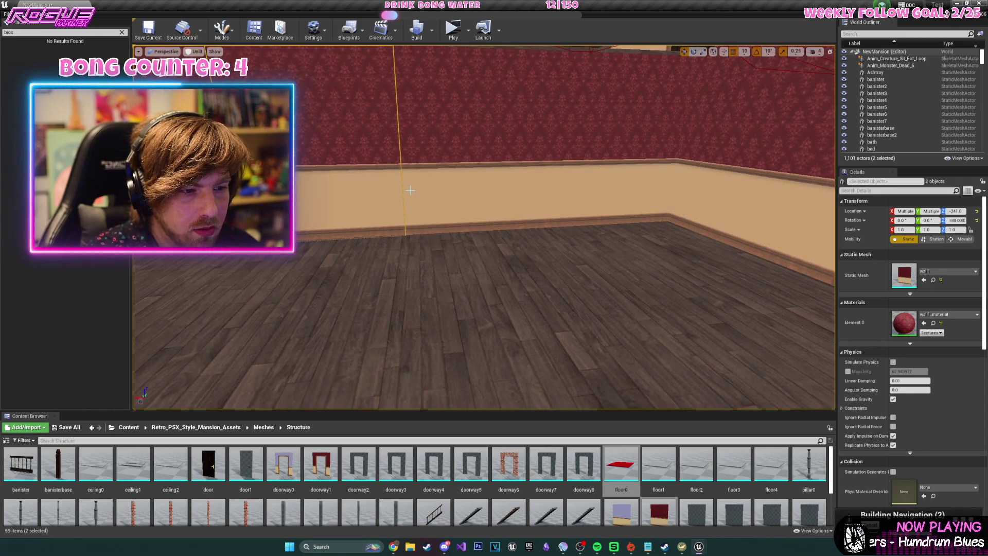
pyautogui.hotkey('ctrl', 'w')
pyautogui.scroll(-5, 427, 216)
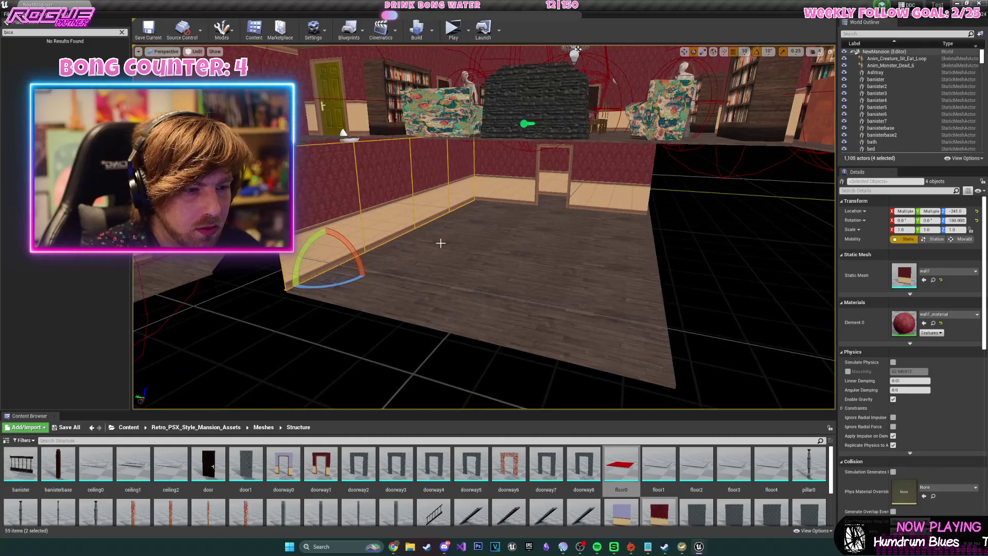
pyautogui.moveTo(355, 282)
pyautogui.mouseDown()
pyautogui.moveTo(391, 273)
pyautogui.moveTo(371, 283)
pyautogui.moveTo(449, 304)
pyautogui.moveTo(875, 278)
pyautogui.moveTo(654, 269)
pyautogui.mouseUp()
pyautogui.press('w')
pyautogui.press('f')
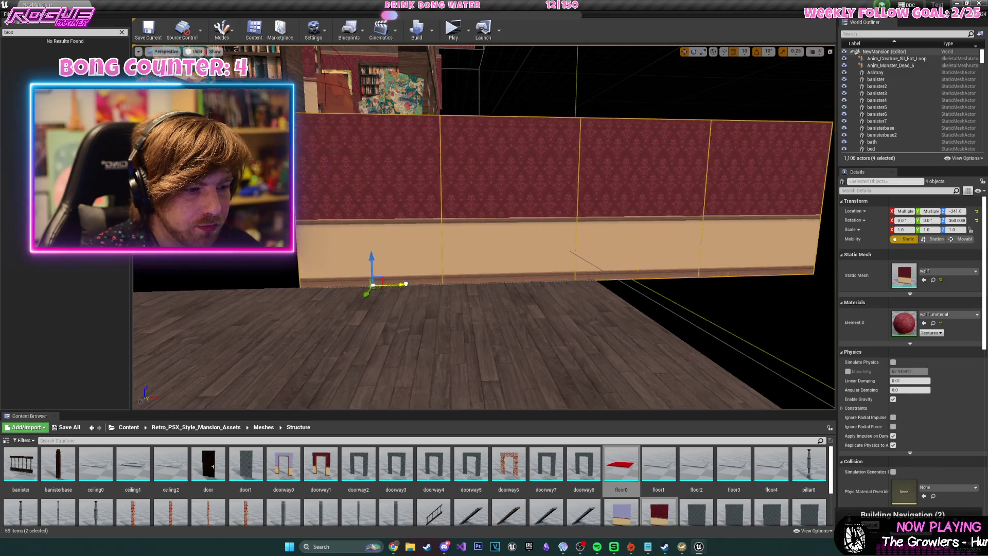
pyautogui.moveTo(379, 240); pyautogui.dragTo(424, 237)
# Reselect the row of four copied walls along the room's far side.
pyautogui.click(421, 218)
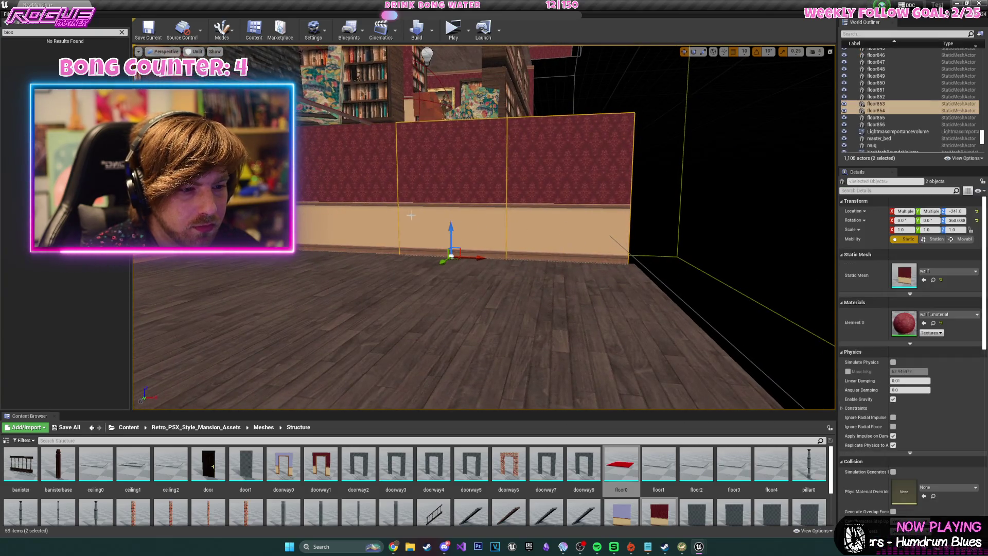
pyautogui.press('h')
pyautogui.hotkey('ctrl', 'z')
pyautogui.click(569, 226)
pyautogui.moveTo(569, 226); pyautogui.dragTo(569, 227)
pyautogui.hotkey('ctrl', 'z')
pyautogui.moveTo(484, 226); pyautogui.dragTo(483, 226)
pyautogui.moveTo(372, 222); pyautogui.dragTo(372, 224)
# Select floor tile floor839 near the room's right-hand wall.
pyautogui.click(405, 259)
pyautogui.moveTo(335, 257); pyautogui.dragTo(394, 249)
pyautogui.hotkey('ctrl', 'z')
pyautogui.moveTo(332, 245); pyautogui.dragTo(332, 245)
pyautogui.click(461, 255)
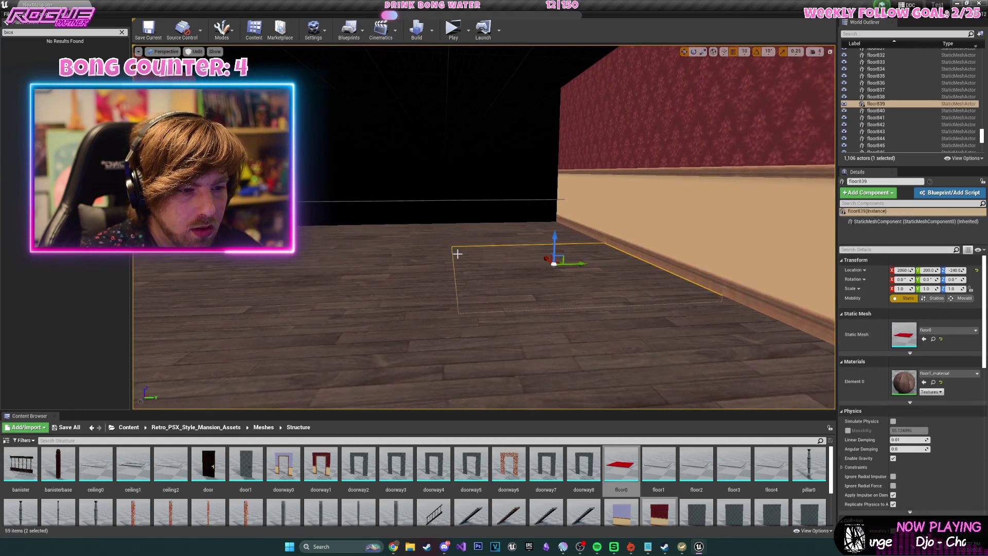
pyautogui.moveTo(573, 209); pyautogui.dragTo(573, 208)
# Duplicate two right-hand wall segments, rotate the copies into the corner, and inspect it.
pyautogui.click(576, 218)
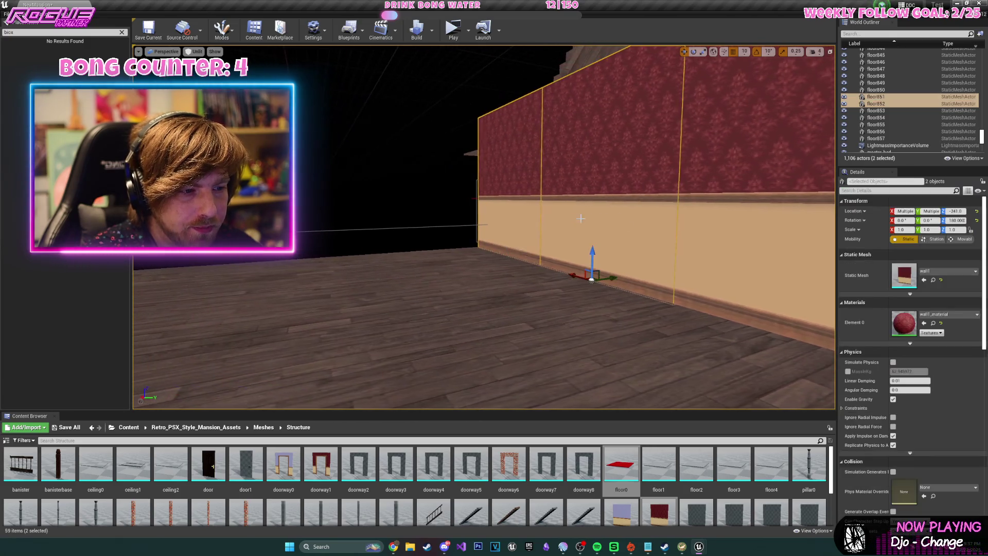
pyautogui.hotkey('ctrl', 'w')
pyautogui.moveTo(708, 229); pyautogui.dragTo(709, 229)
pyautogui.press('e')
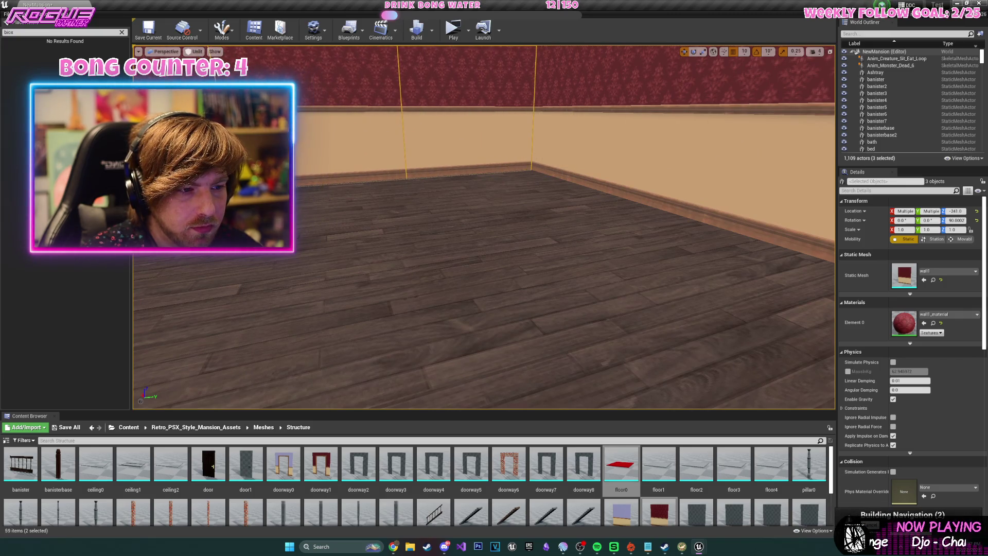
pyautogui.scroll(-5, 438, 256)
pyautogui.moveTo(412, 259); pyautogui.dragTo(396, 283)
pyautogui.moveTo(439, 250)
pyautogui.mouseDown()
pyautogui.moveTo(420, 195)
pyautogui.moveTo(419, 252)
pyautogui.moveTo(582, 194)
pyautogui.mouseUp()
pyautogui.click(420, 245)
# Select all 12 floor tiles of the new room, starting with floor835.
pyautogui.click(592, 247)
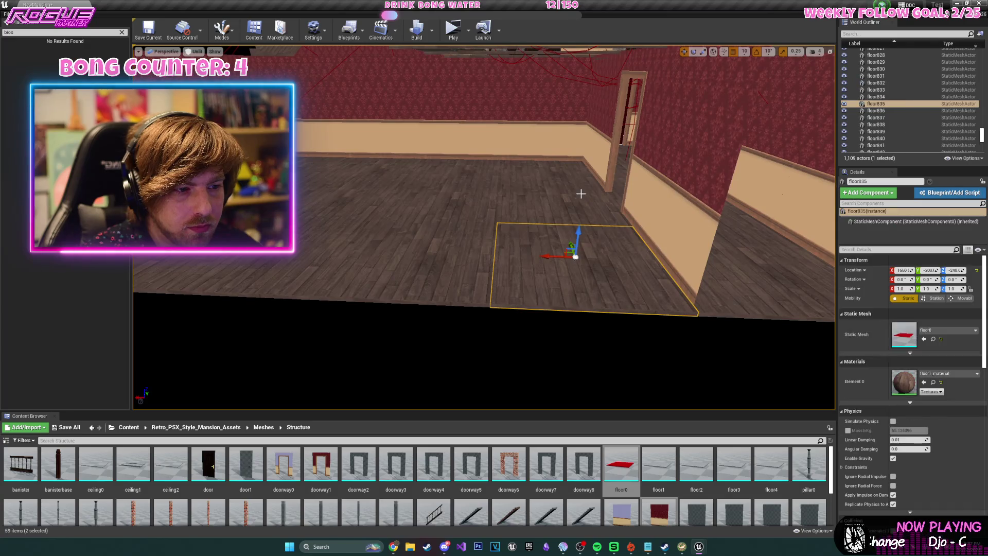
pyautogui.keyDown('ctrl'); pyautogui.click(566, 201); pyautogui.keyUp('ctrl')
pyautogui.keyDown('ctrl'); pyautogui.click(520, 173); pyautogui.keyUp('ctrl')
pyautogui.keyDown('ctrl'); pyautogui.click(465, 209); pyautogui.keyUp('ctrl')
pyautogui.keyDown('ctrl'); pyautogui.click(356, 247); pyautogui.keyUp('ctrl')
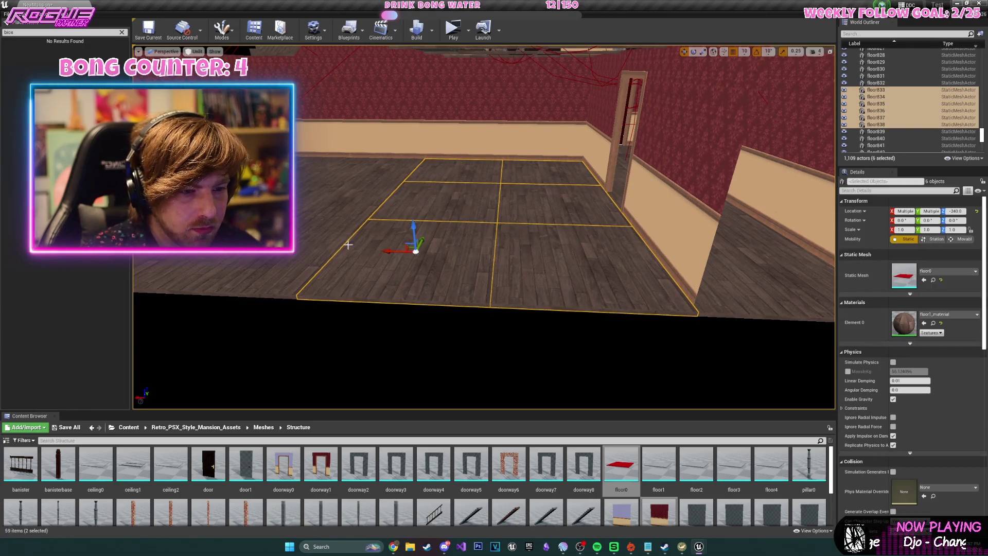
pyautogui.keyDown('ctrl'); pyautogui.click(566, 267); pyautogui.keyUp('ctrl')
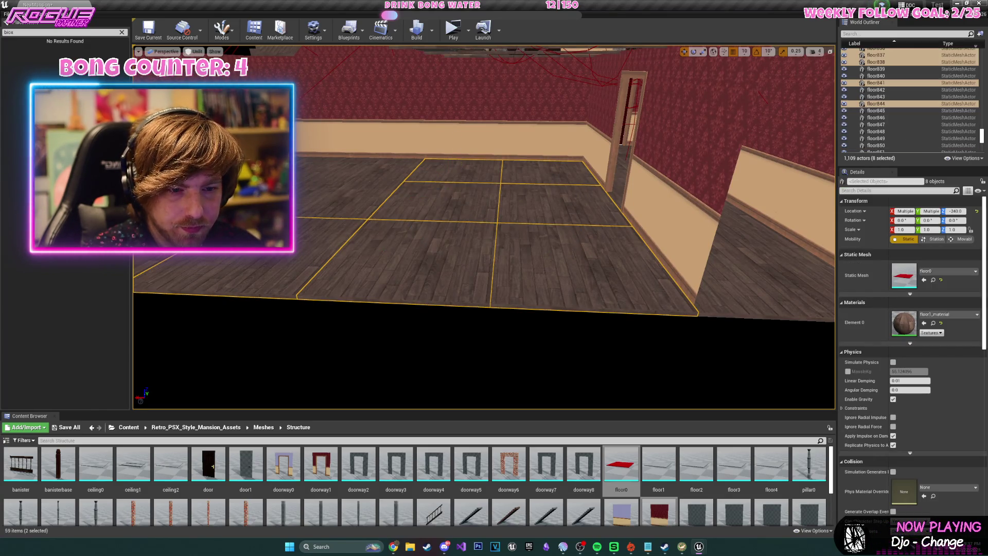
pyautogui.keyDown('ctrl'); pyautogui.click(359, 175); pyautogui.keyUp('ctrl')
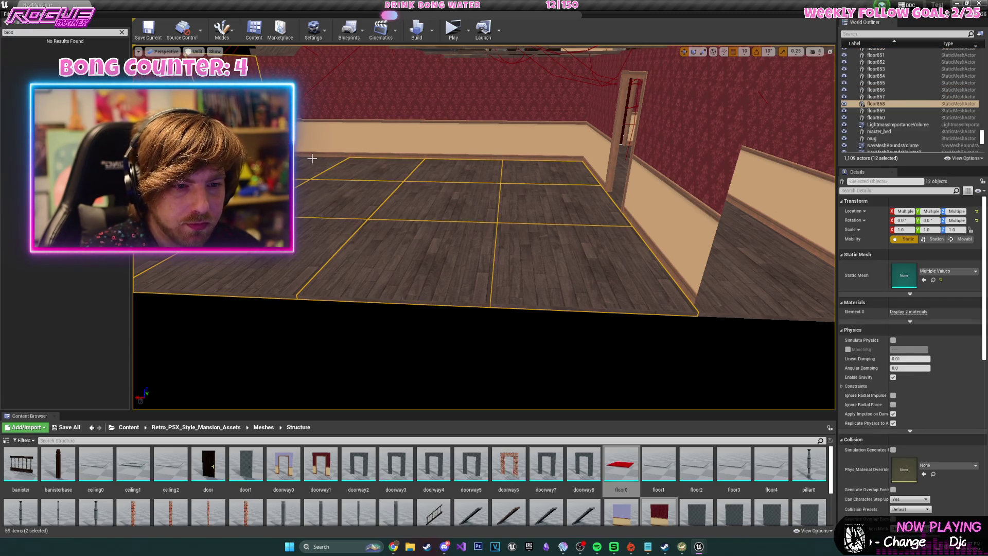
pyautogui.click(304, 175)
pyautogui.keyDown('ctrl'); pyautogui.click(291, 222); pyautogui.keyUp('ctrl')
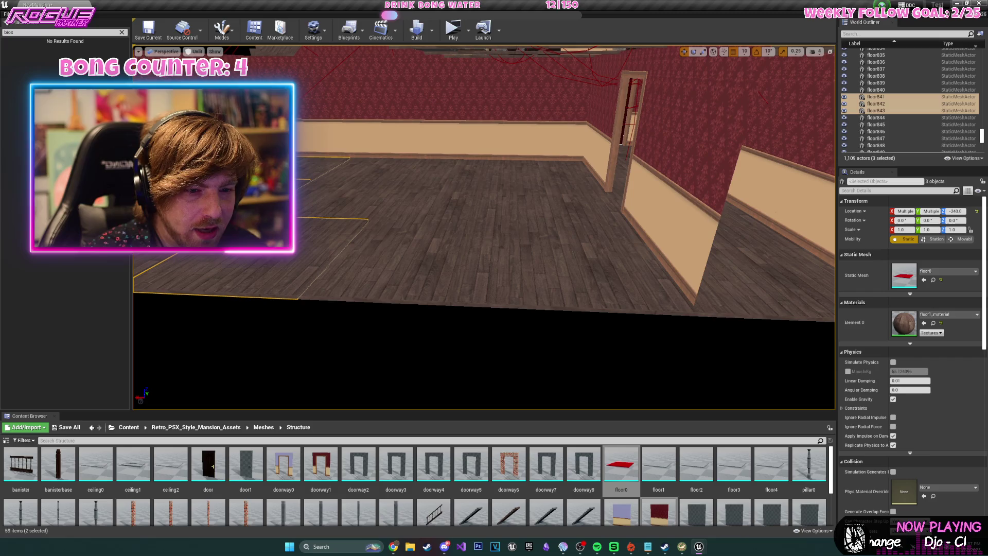
pyautogui.keyDown('ctrl'); pyautogui.click(449, 194); pyautogui.keyUp('ctrl')
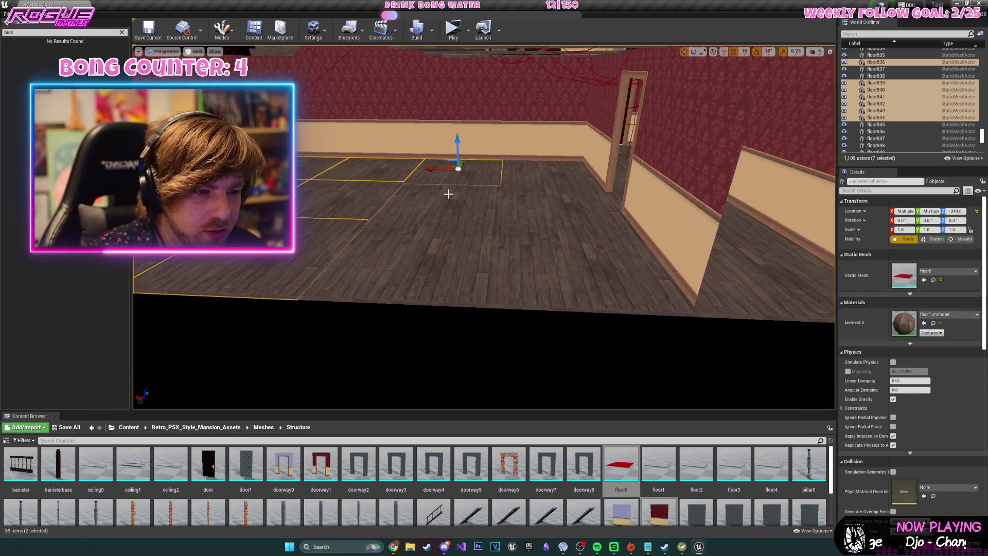
pyautogui.keyDown('ctrl'); pyautogui.click(428, 256); pyautogui.keyUp('ctrl')
pyautogui.keyDown('ctrl'); pyautogui.click(536, 251); pyautogui.keyUp('ctrl')
pyautogui.keyDown('ctrl'); pyautogui.click(549, 171); pyautogui.keyUp('ctrl')
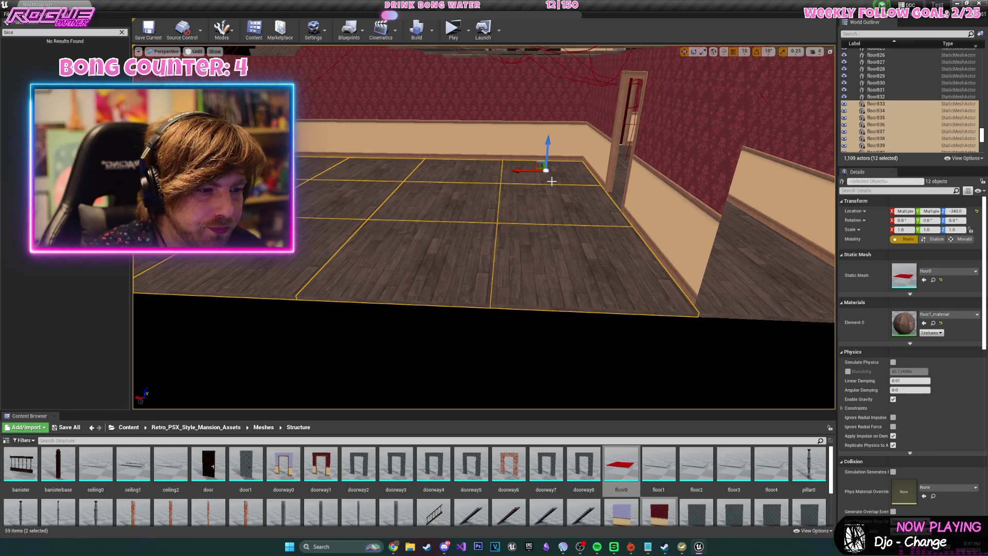
# Duplicate the 12 floor tiles and shift the copies away from the floor.
pyautogui.hotkey('ctrl', 'w')
pyautogui.press('End')
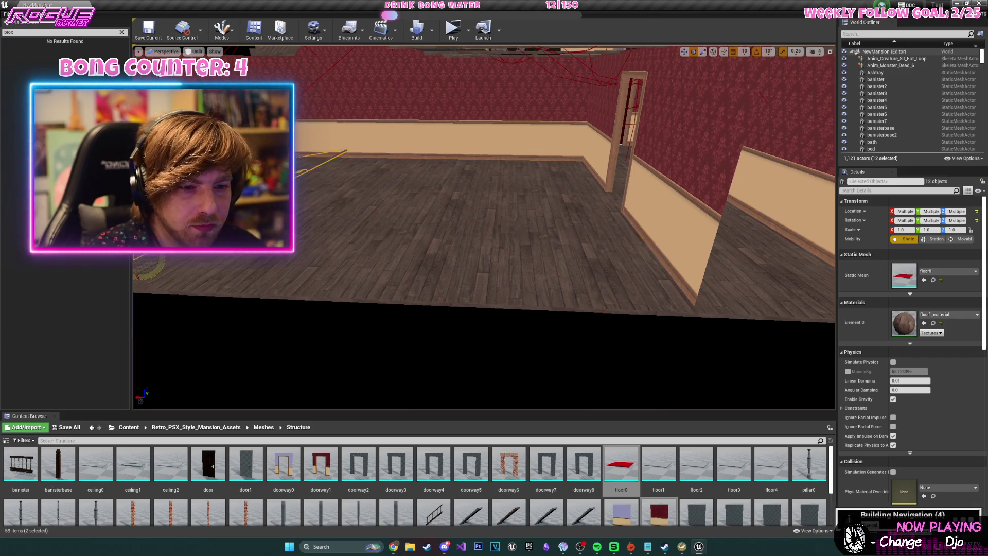
pyautogui.moveTo(484, 227)
pyautogui.mouseDown()
pyautogui.moveTo(463, 222)
pyautogui.moveTo(494, 231)
pyautogui.moveTo(473, 227)
pyautogui.moveTo(494, 232)
pyautogui.moveTo(514, 206)
pyautogui.moveTo(484, 232)
pyautogui.mouseUp()
# Orbit the view above the room to check the 12 copied tiles forming its ceiling.
pyautogui.moveTo(577, 236)
pyautogui.mouseDown()
pyautogui.moveTo(556, 227)
pyautogui.moveTo(630, 254)
pyautogui.mouseUp()
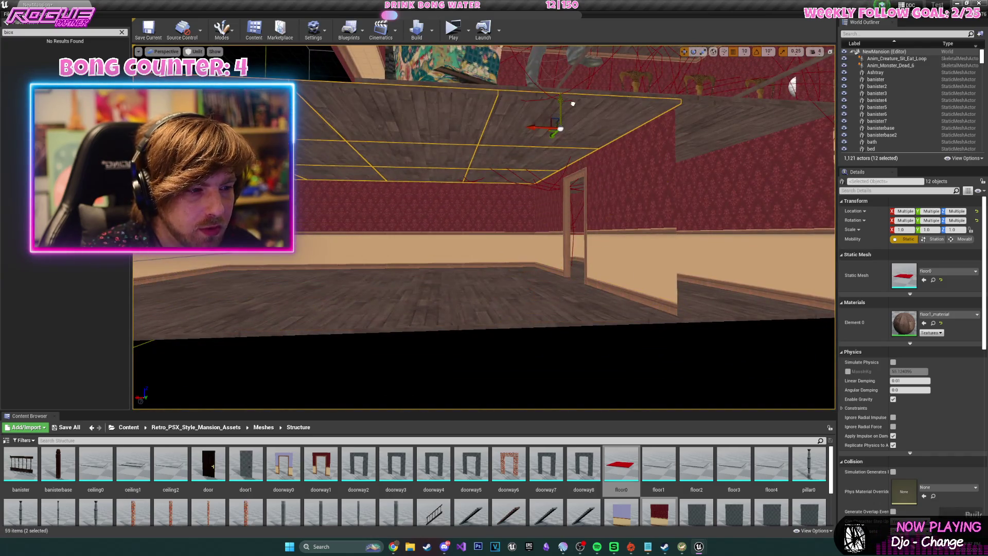
pyautogui.moveTo(573, 104); pyautogui.dragTo(564, 72)
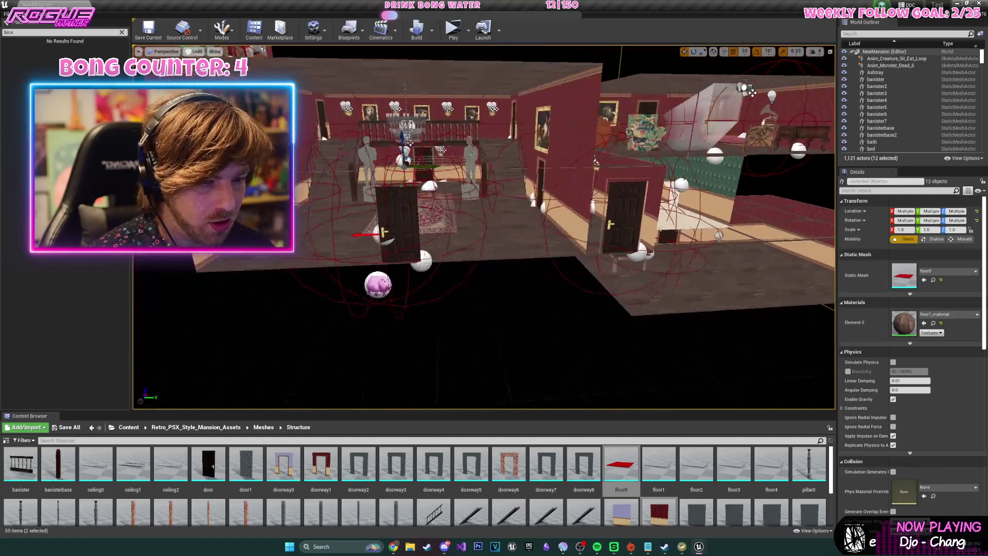
# Fly the camera through the hallway and doorway into the red-papered room.
pyautogui.press('w')
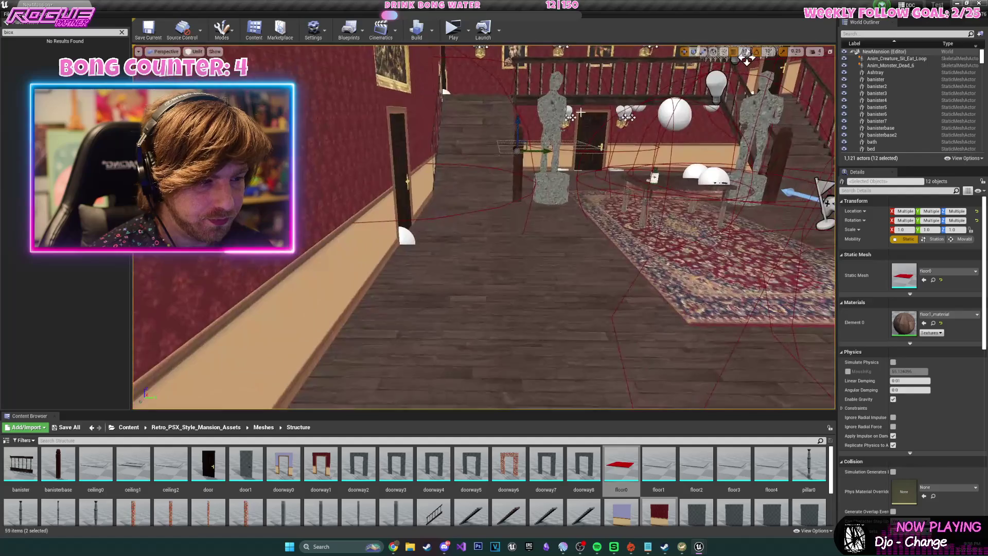
pyautogui.press('w')
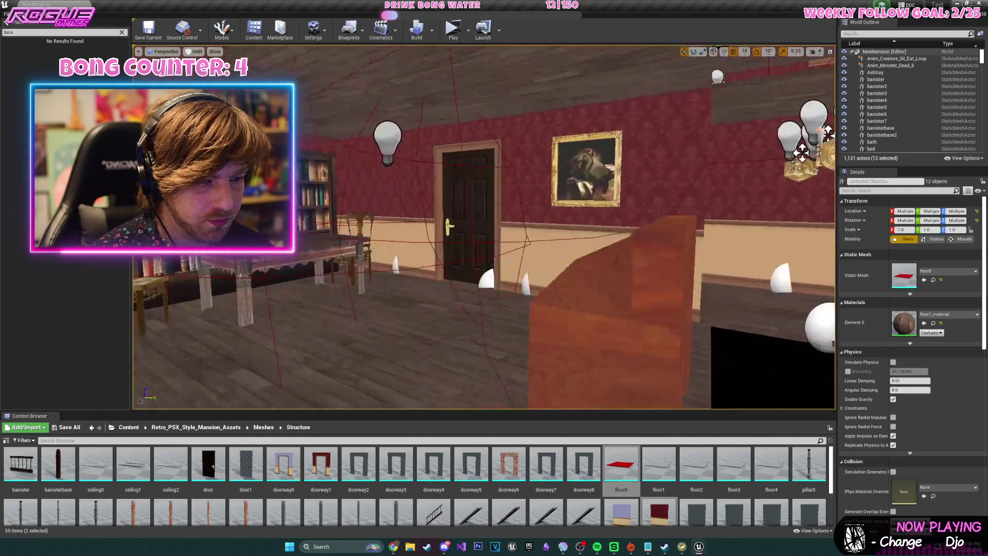
pyautogui.press('w')
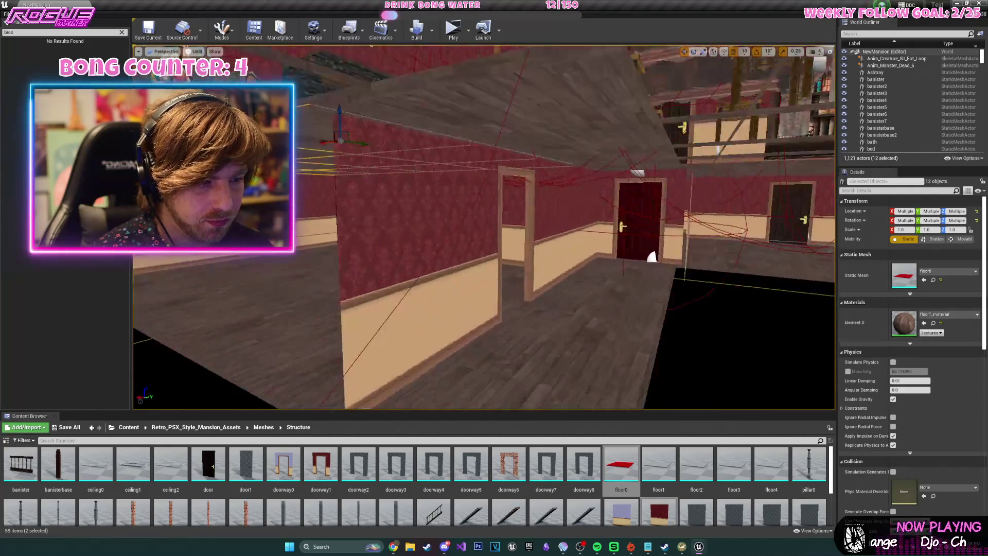
pyautogui.press('w')
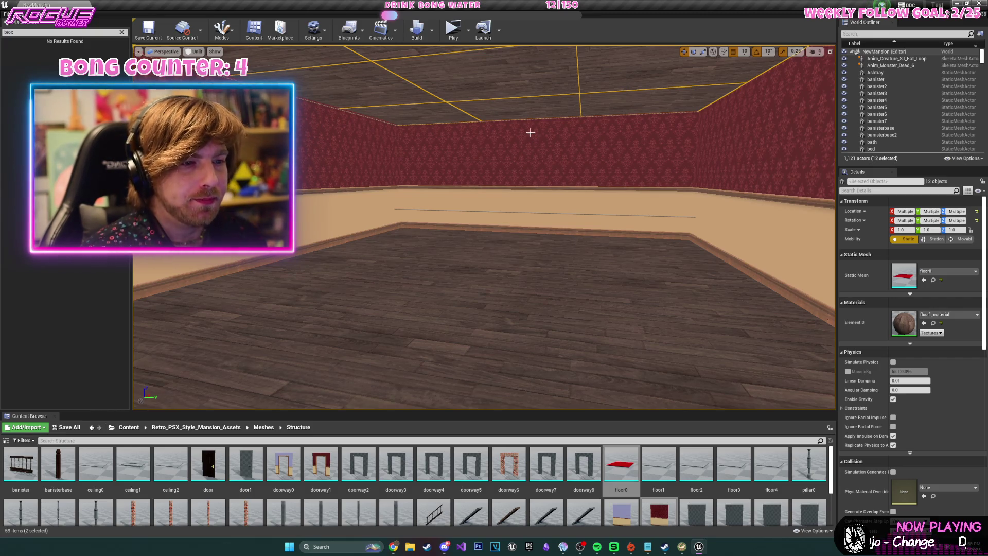
# Launch the level as a standalone game, take the gun and pick up the Gold Key.
pyautogui.click(129, 427)
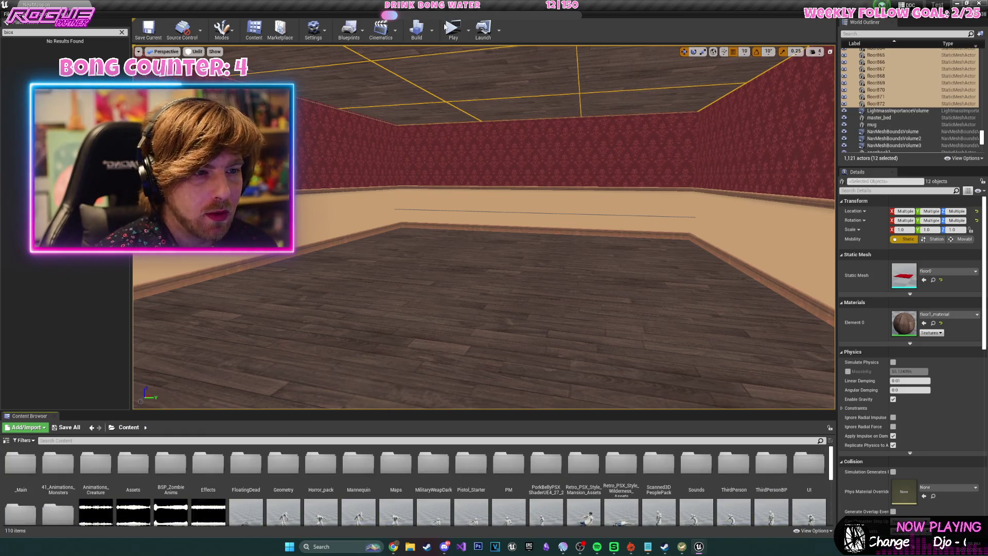
pyautogui.click(453, 30)
pyautogui.press('w')
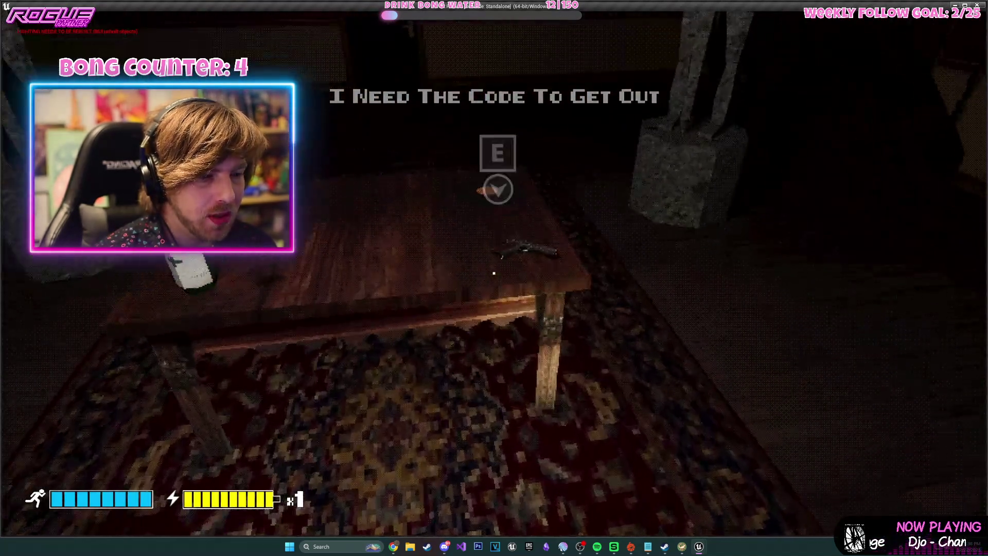
pyautogui.press('e')
pyautogui.press('e')
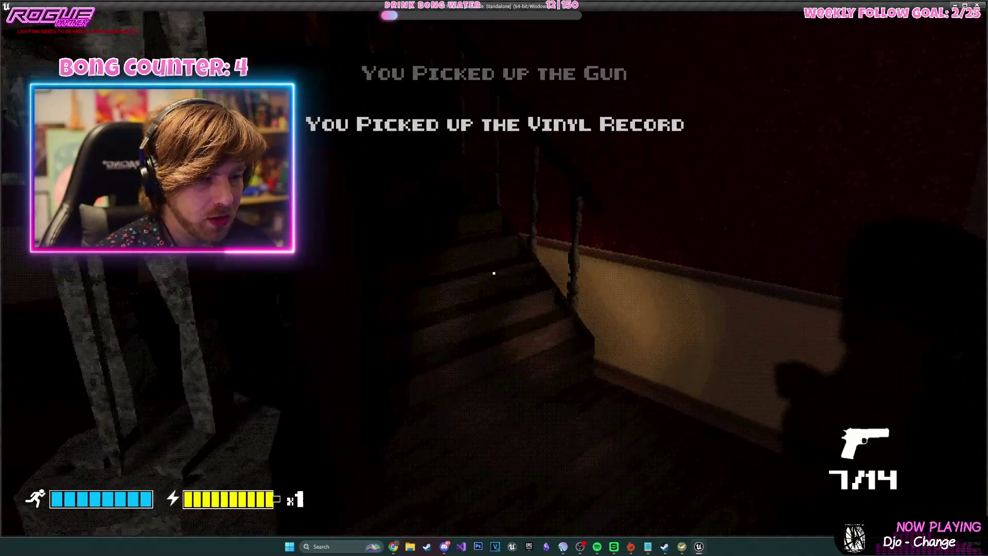
pyautogui.press('w')
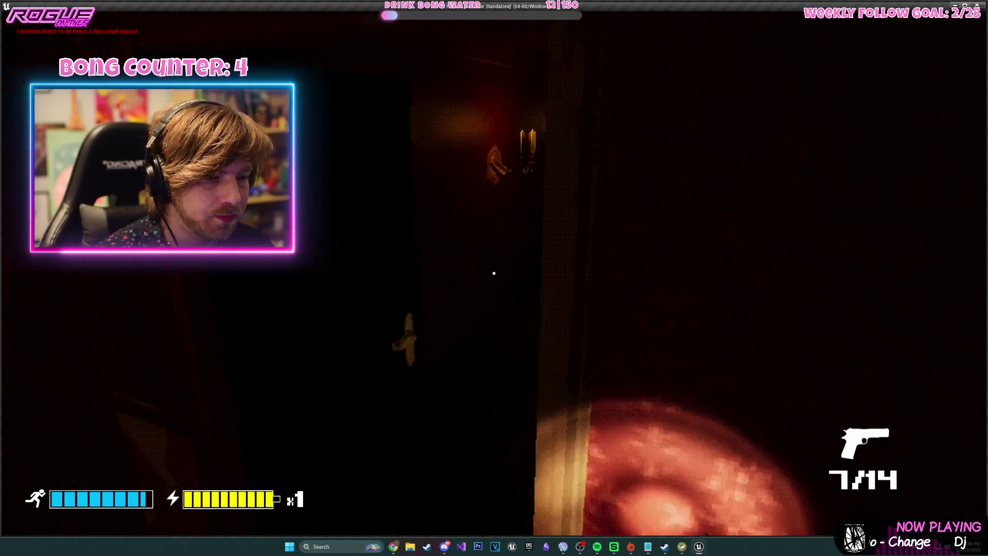
pyautogui.press('w')
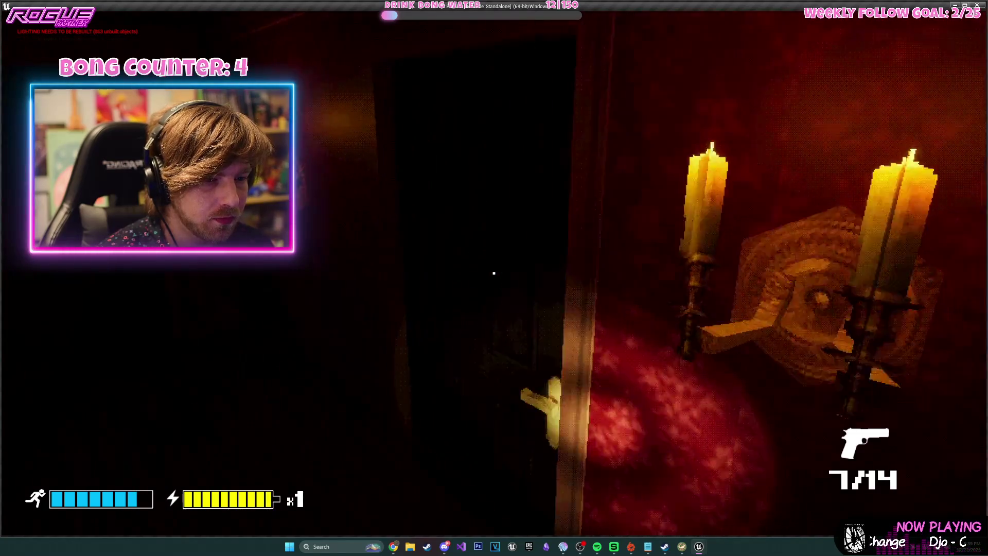
pyautogui.press('w')
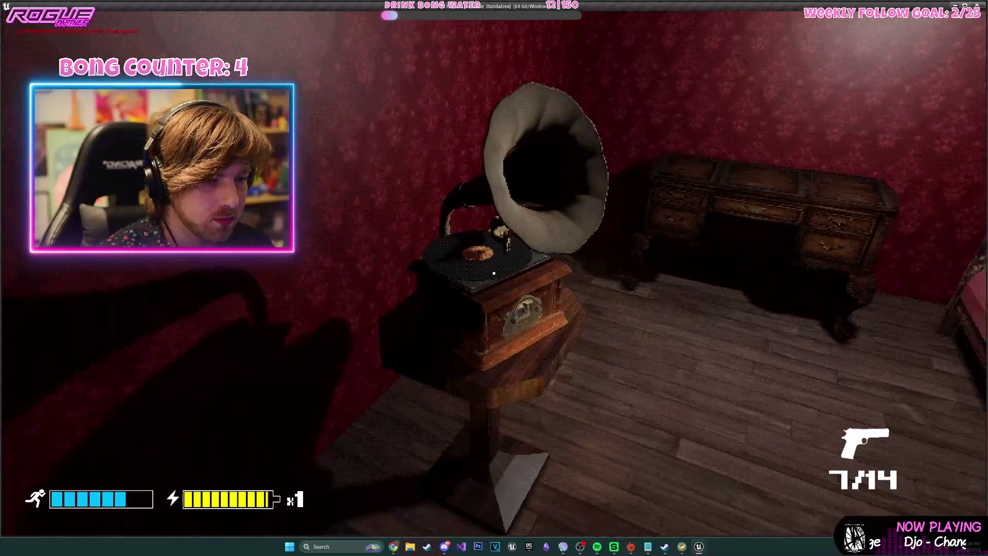
pyautogui.press('e')
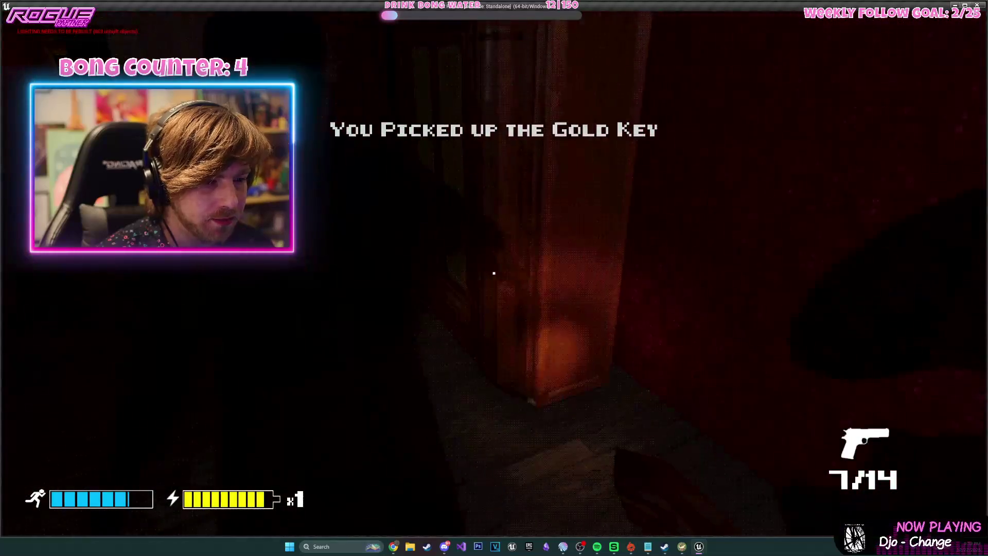
# Walk to the dining room door, open it and pick up the Red Key.
pyautogui.press('w')
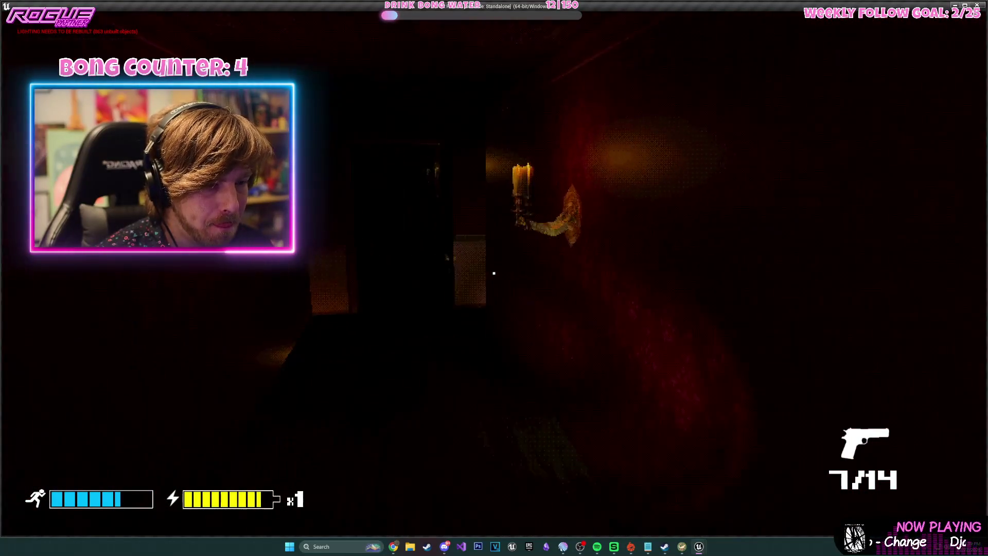
pyautogui.press('w')
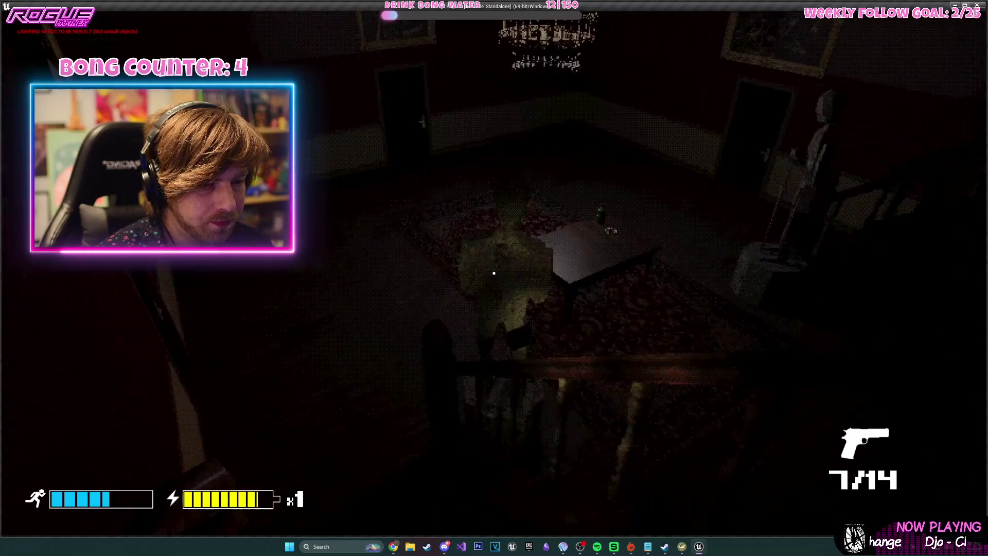
pyautogui.press('w')
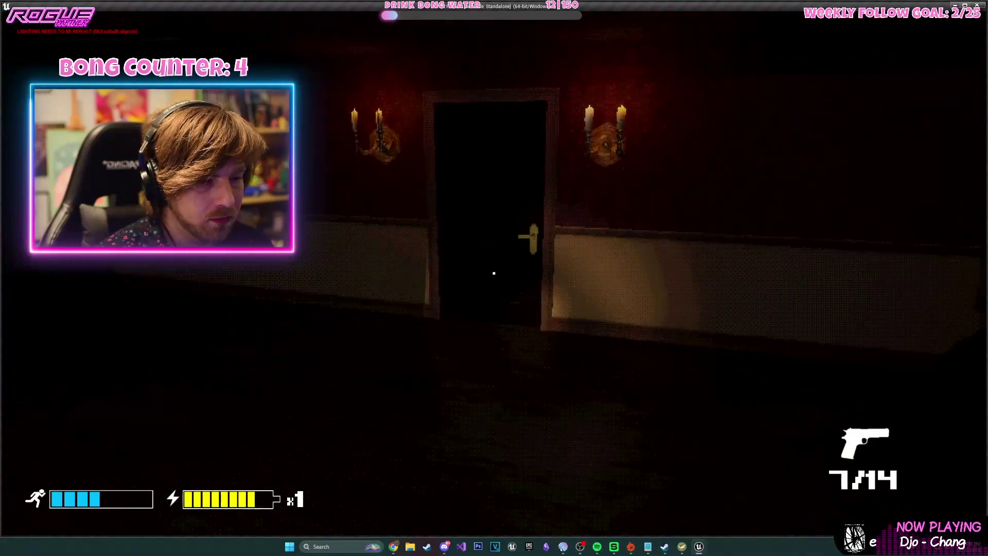
pyautogui.press('e')
pyautogui.press('w')
# Shoot the dining-room creature four times and reload the pistol.
pyautogui.press('e')
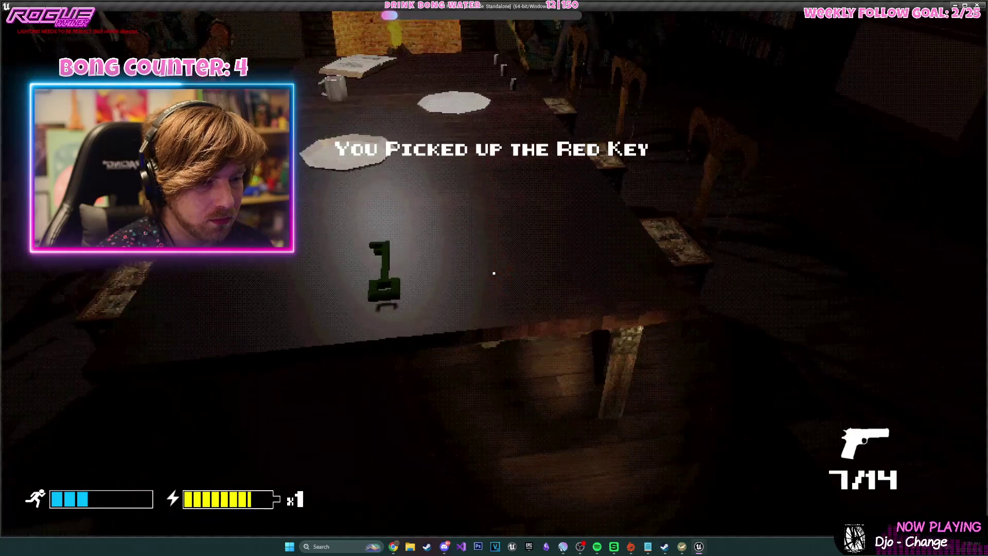
pyautogui.click(494, 274)
pyautogui.click(494, 273)
pyautogui.click(494, 273)
pyautogui.click(494, 273)
pyautogui.press('w')
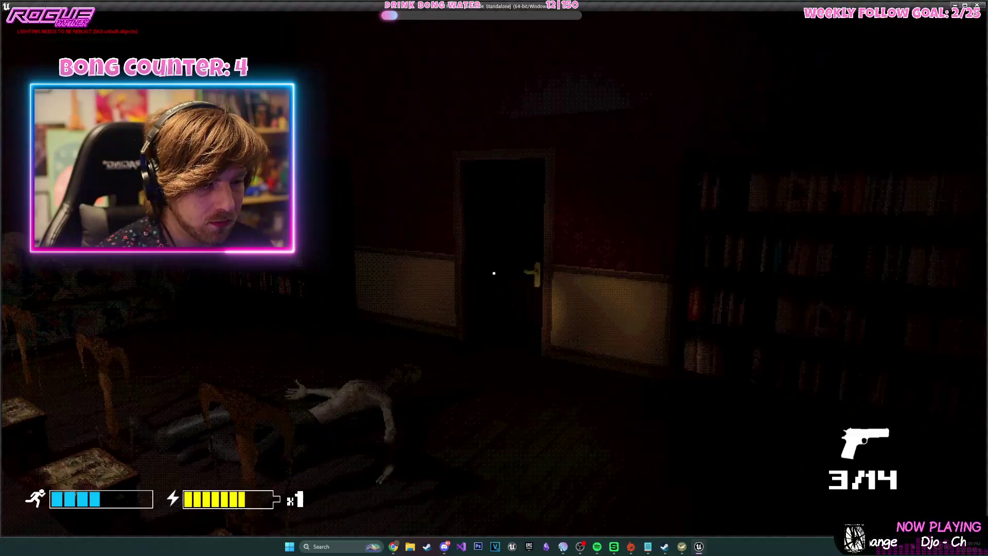
pyautogui.press('r')
# Go down the dark red hallway, open the next door and shoot the pale creature.
pyautogui.press('w')
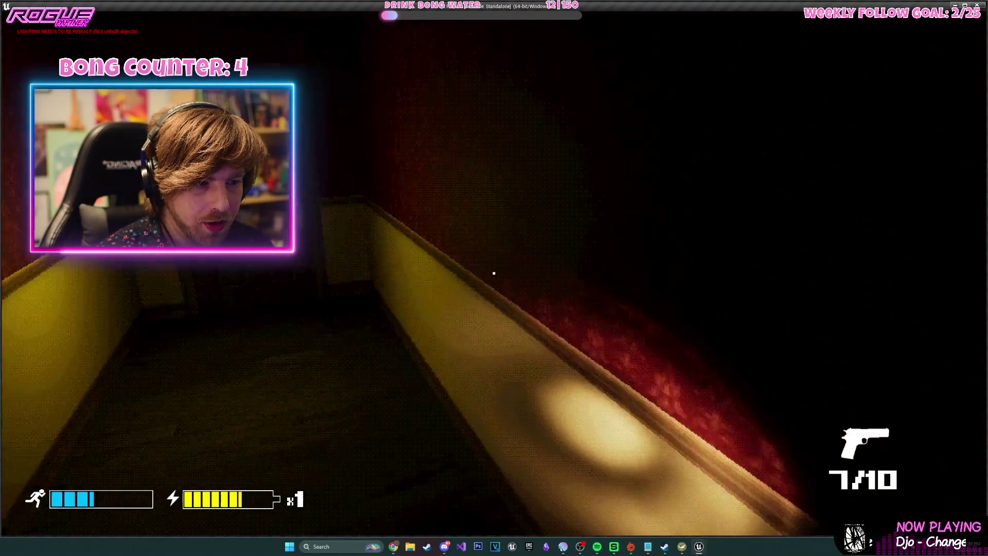
pyautogui.press('w')
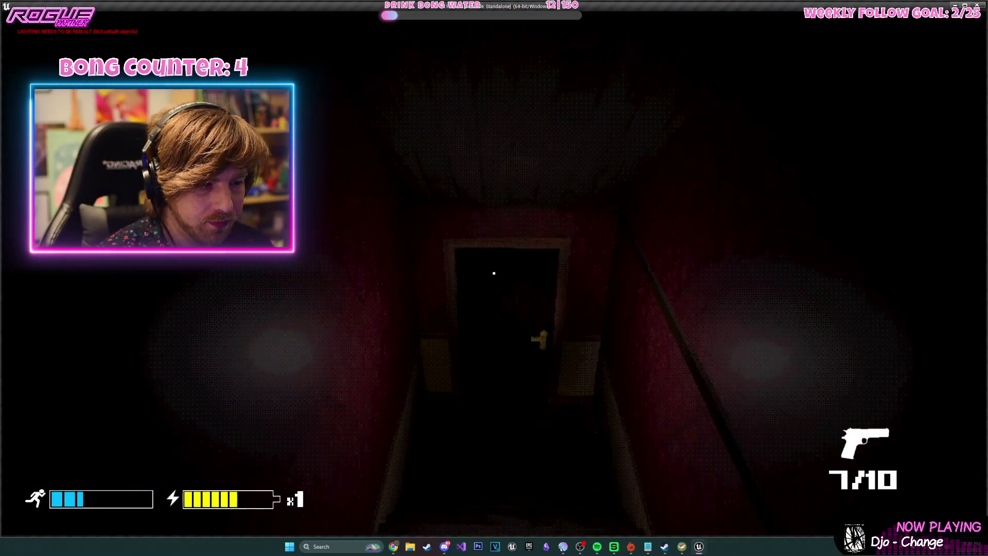
pyautogui.press('e')
pyautogui.press('w')
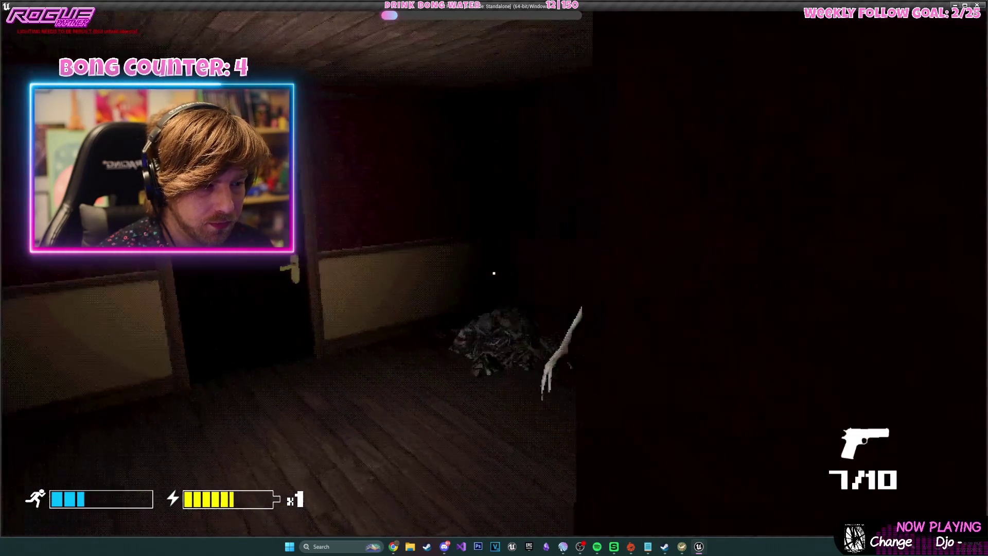
pyautogui.click(494, 272)
# Walk back along the red hallway through several doorways and dark rooms.
pyautogui.press('w')
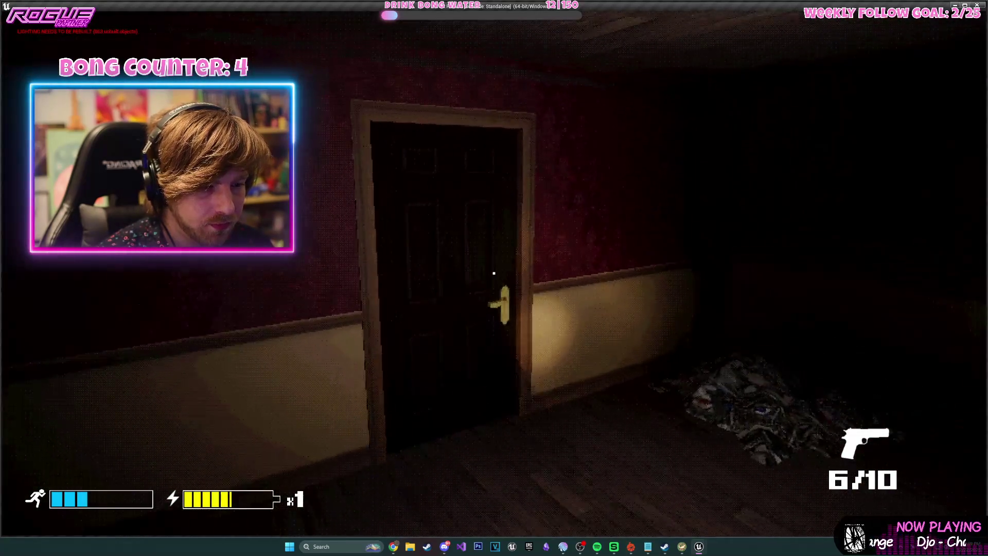
pyautogui.press('w')
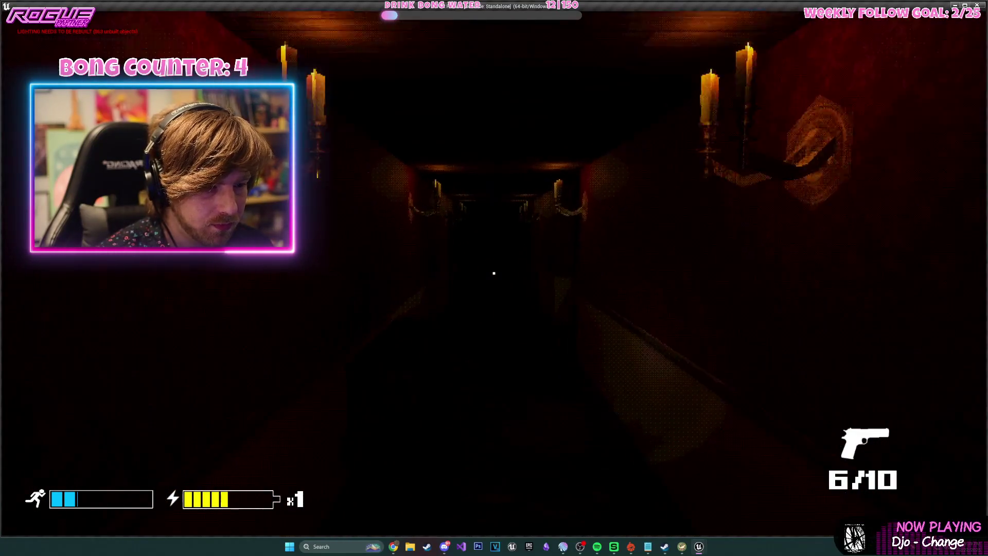
pyautogui.press('w')
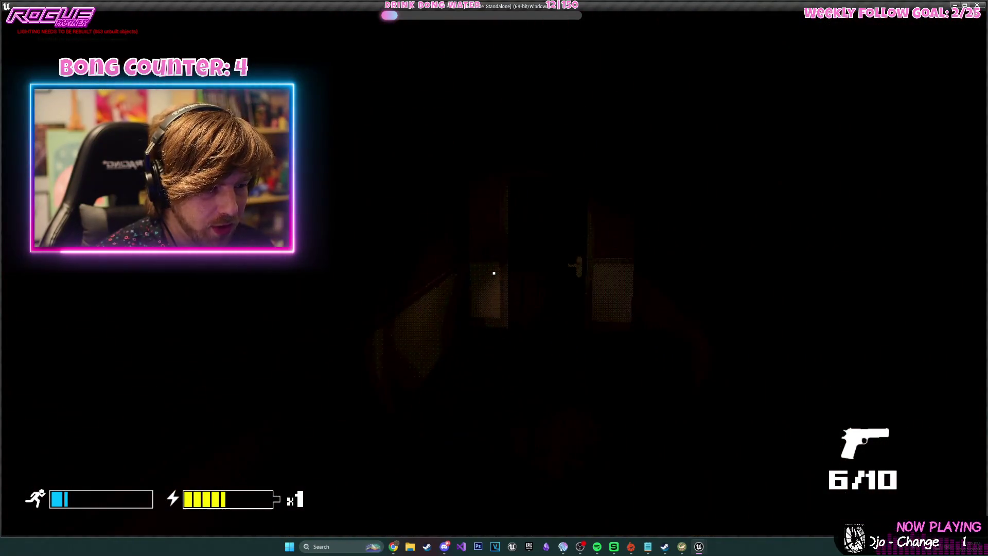
pyautogui.press('w')
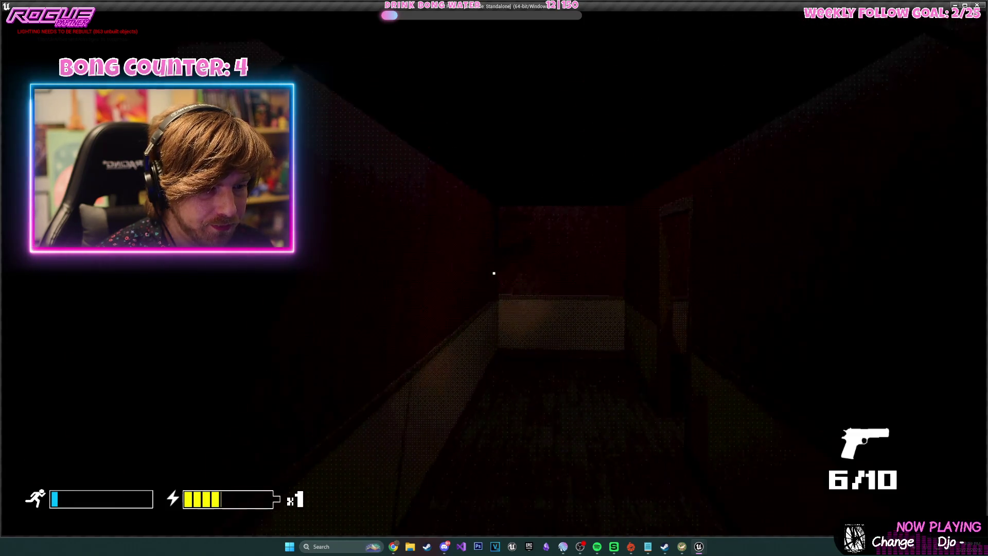
pyautogui.press('w')
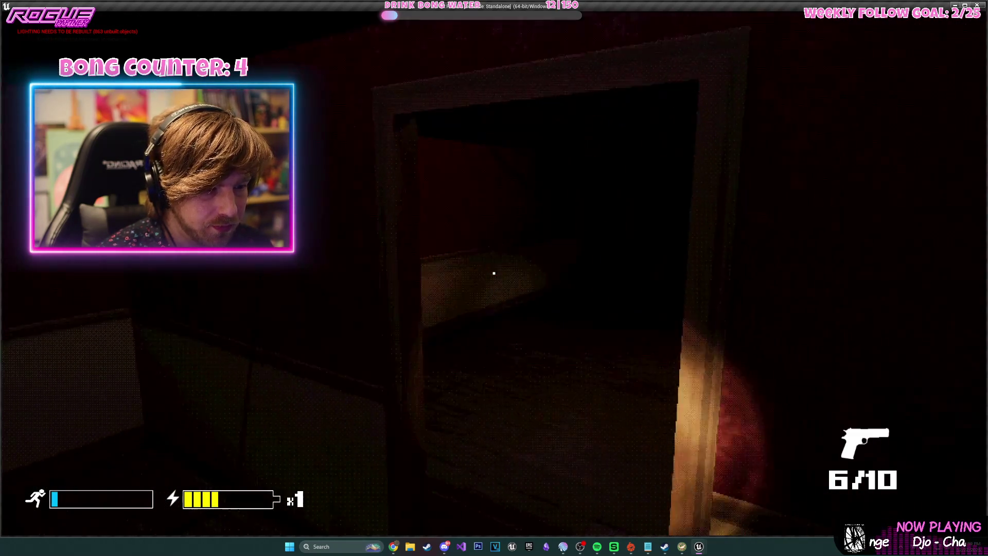
pyautogui.press('w')
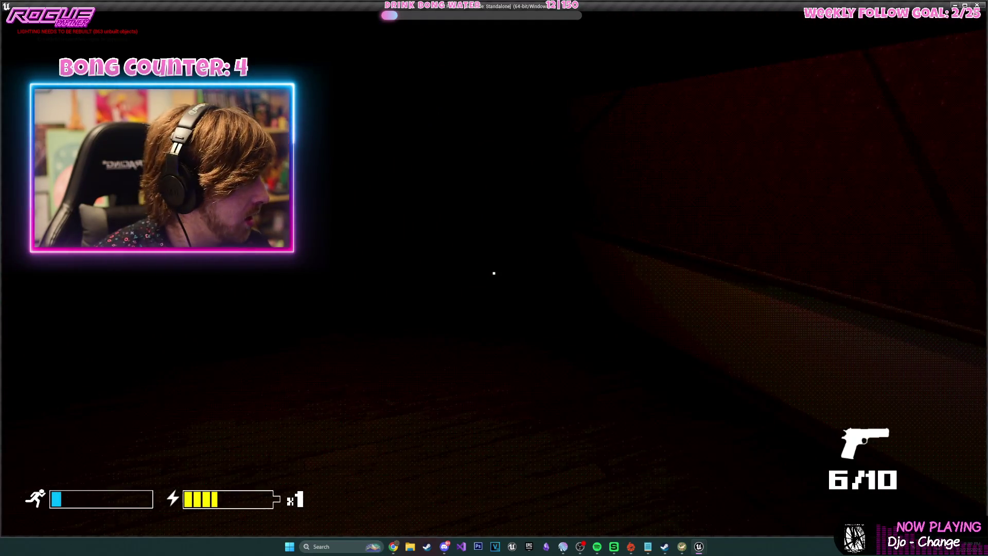
pyautogui.press('w')
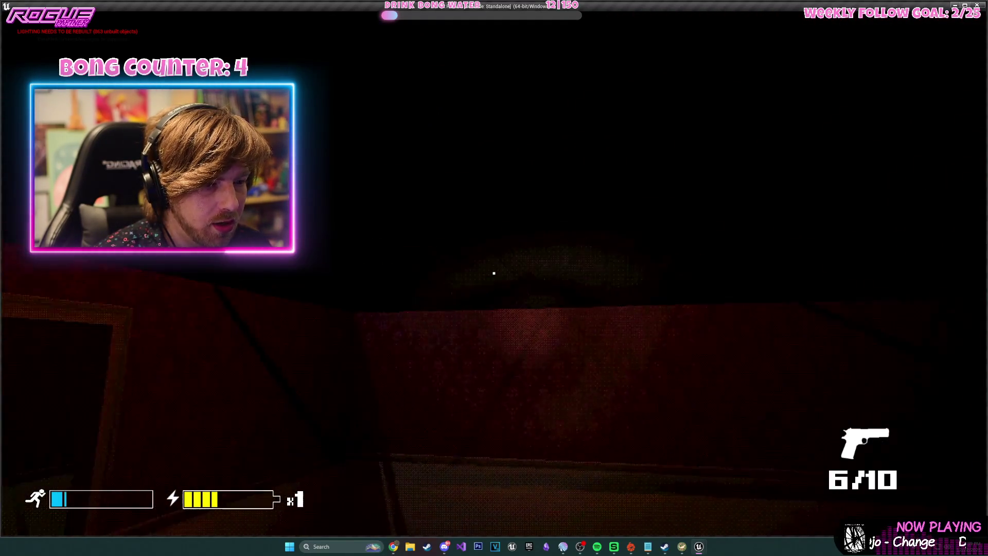
pyautogui.press('w')
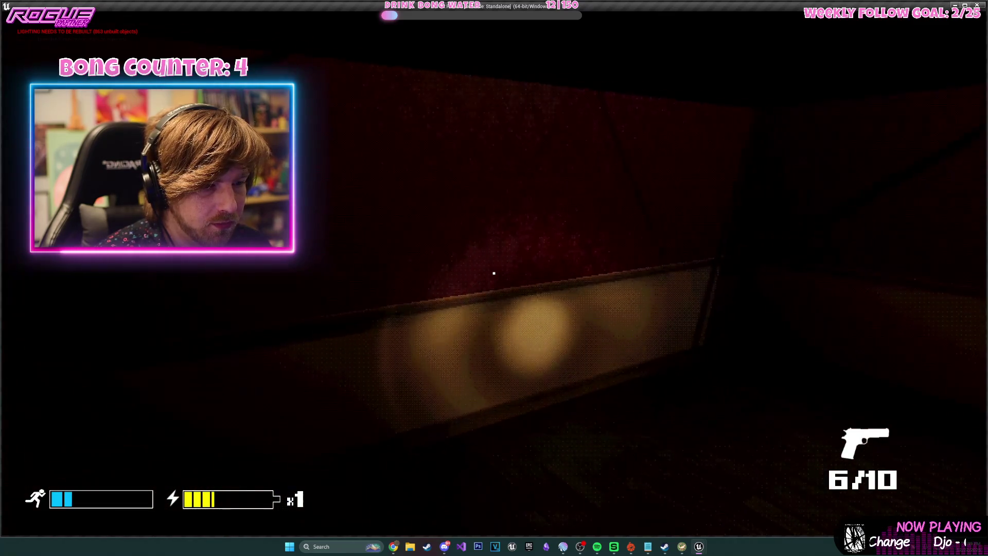
pyautogui.press('w')
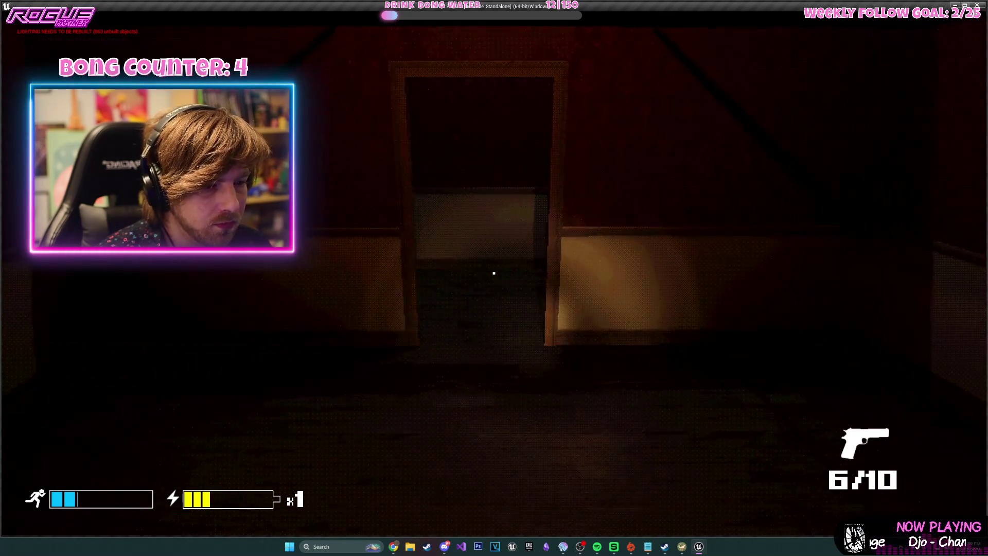
pyautogui.press('w')
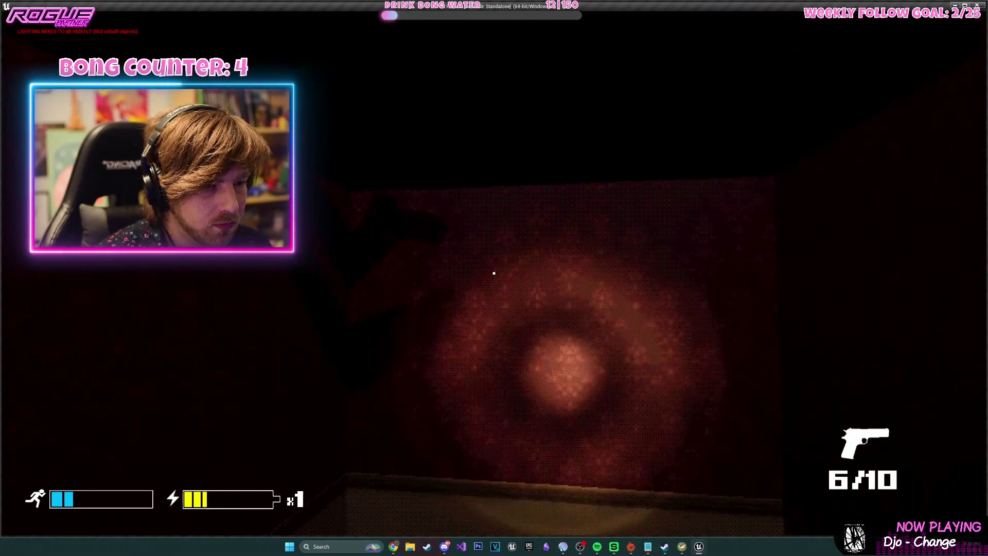
# Pause and resume the game twice while heading into the dim candle-lit hallway.
pyautogui.press('Escape')
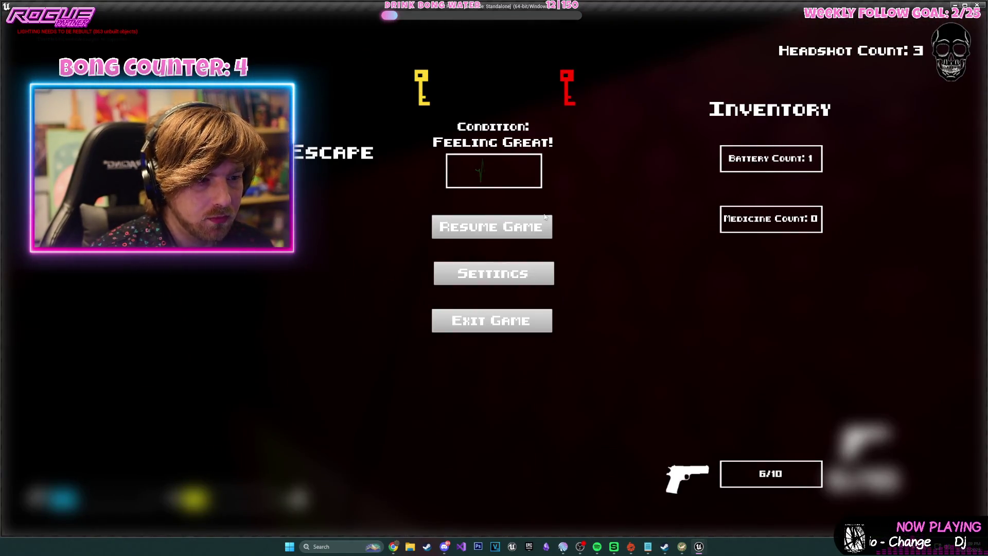
pyautogui.click(526, 232)
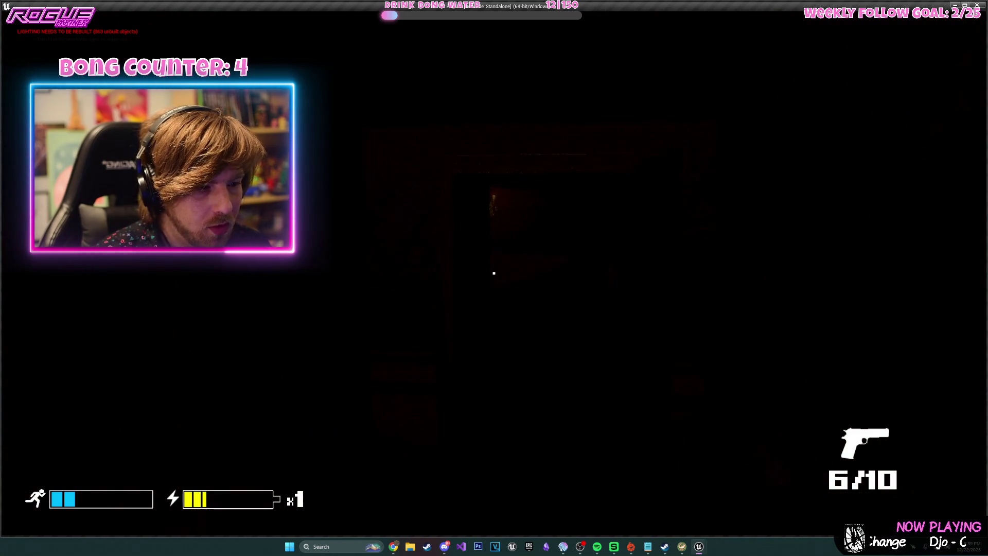
pyautogui.hotkey('shift', 'w')
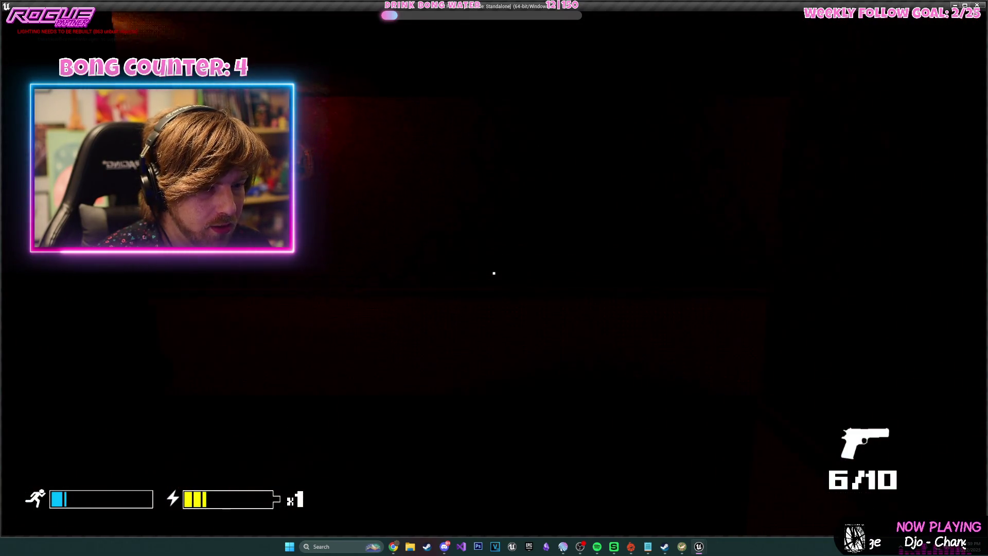
pyautogui.hotkey('shift', 'w')
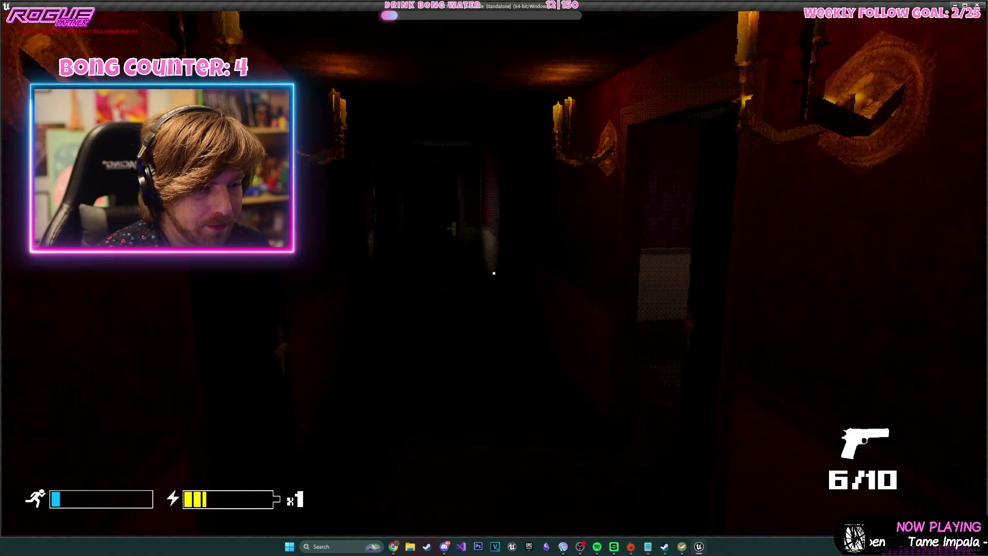
pyautogui.press('w')
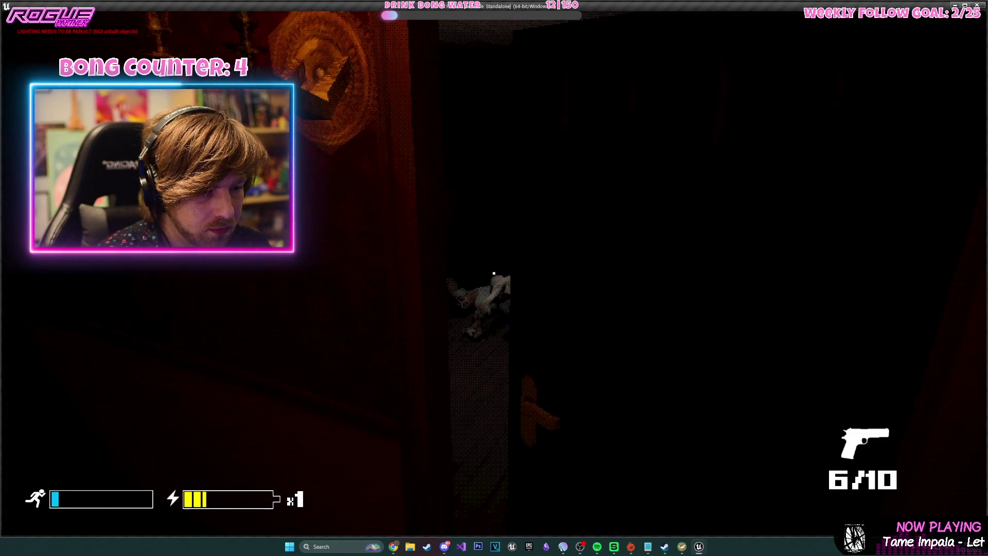
pyautogui.hotkey('shift', 'w')
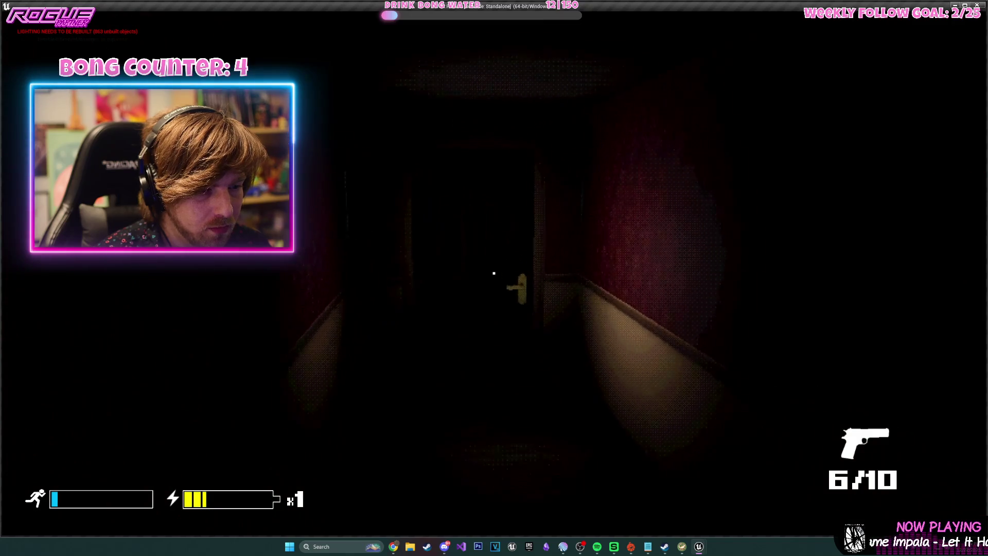
pyautogui.press('Escape')
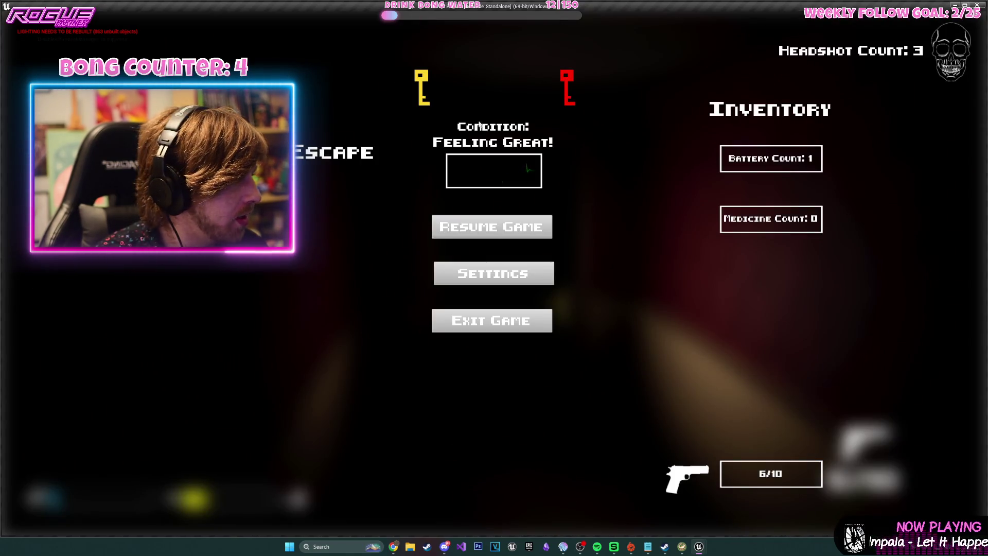
pyautogui.click(483, 227)
# Walk to the door at the corridor's end, enter the room and take the Blue Key.
pyautogui.hotkey('shift', 'w')
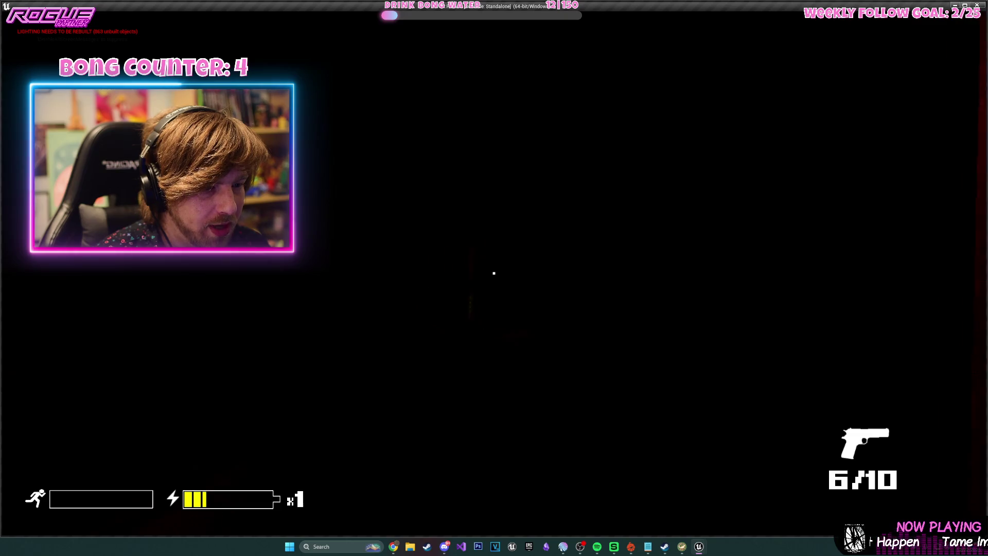
pyautogui.press('w')
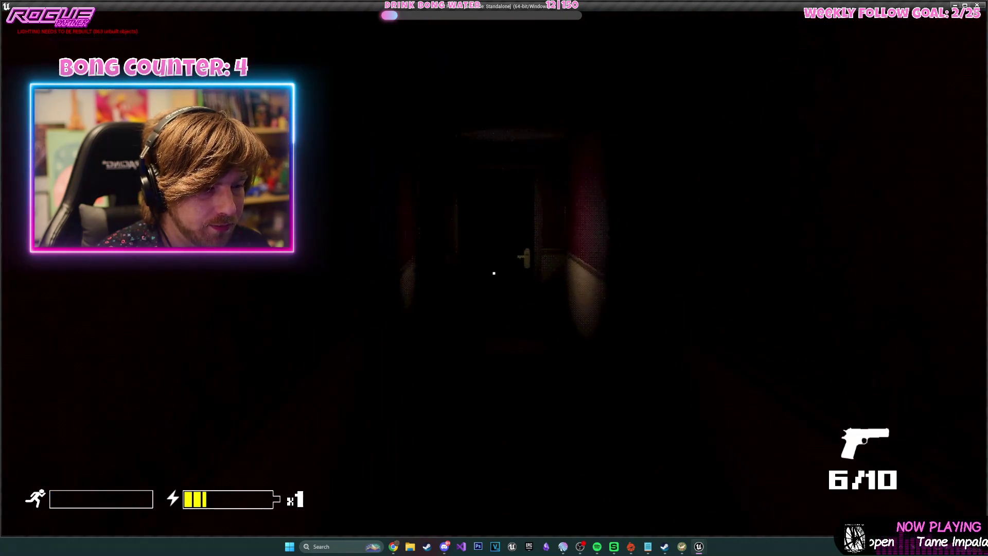
pyautogui.press('w')
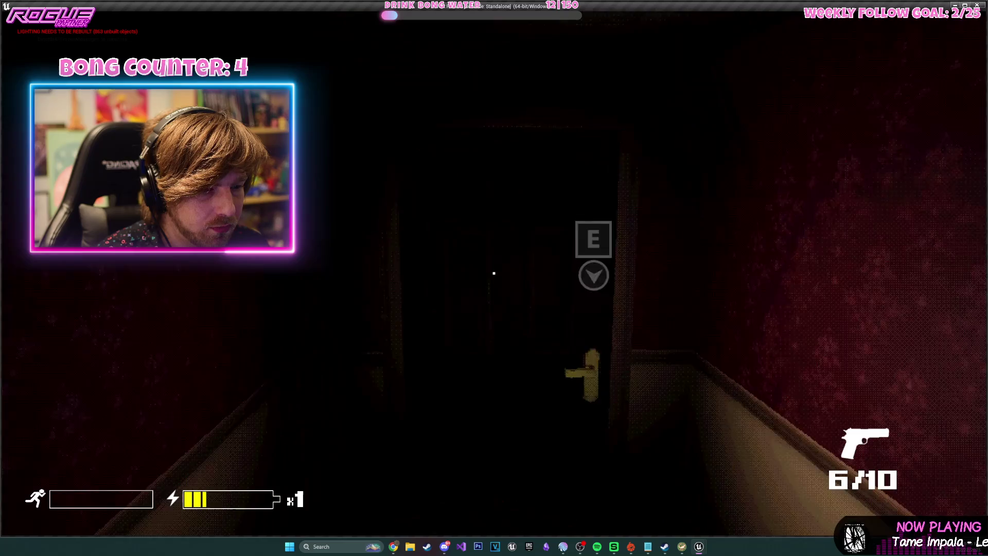
pyautogui.press('e')
pyautogui.press('w')
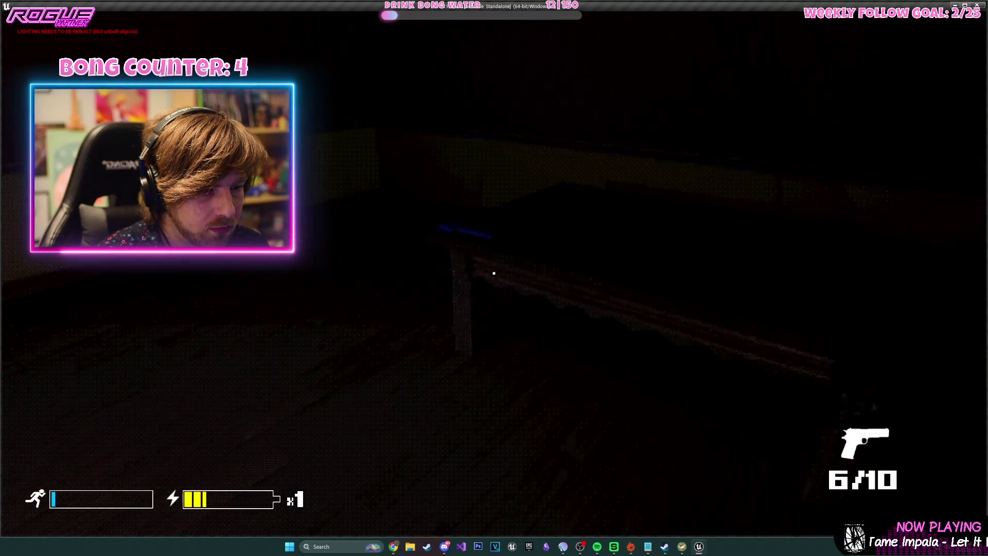
pyautogui.press('e')
# Walk back along the candlelit corridor into a room and quit to the editor.
pyautogui.press('w')
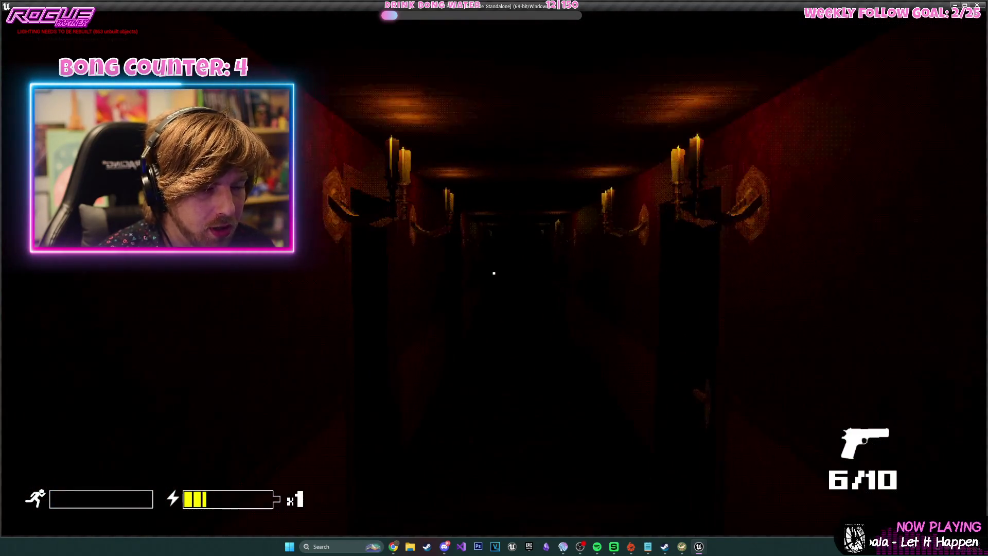
pyautogui.press('s')
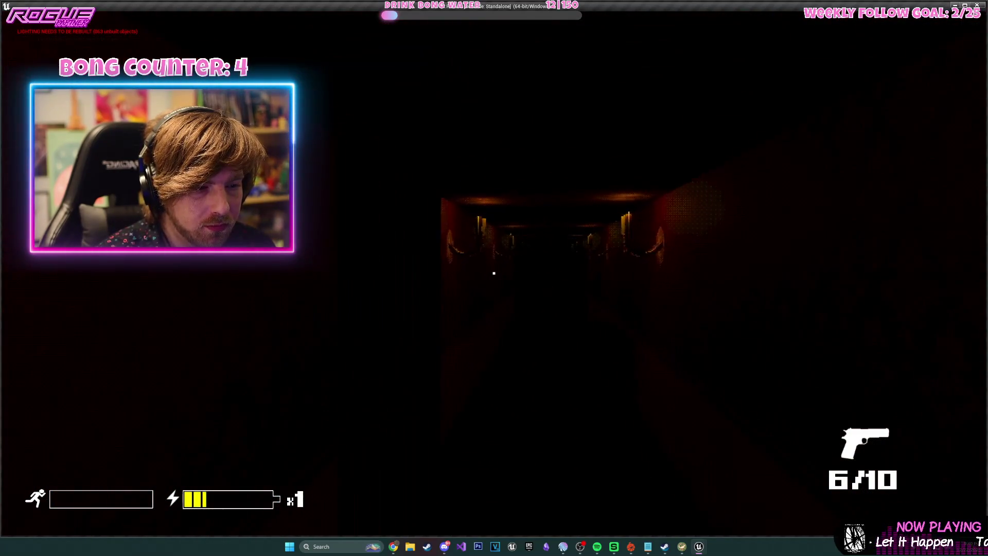
pyautogui.press('w')
pyautogui.press('s')
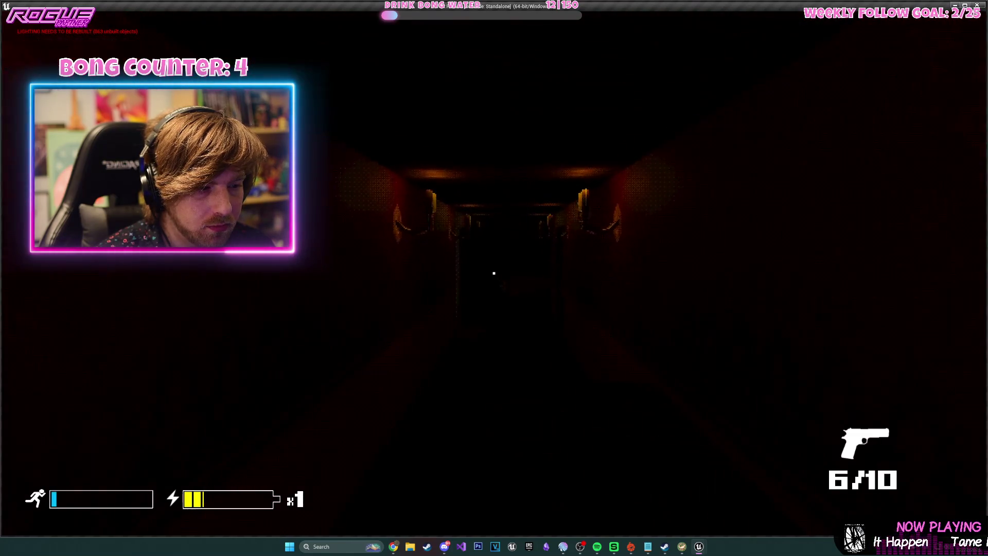
pyautogui.press('w')
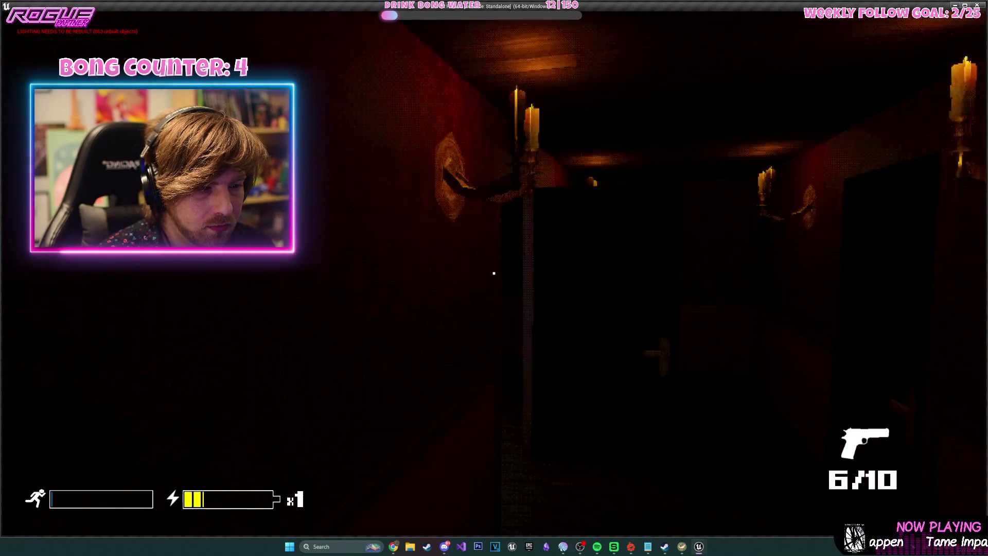
pyautogui.press('w')
pyautogui.press('Escape')
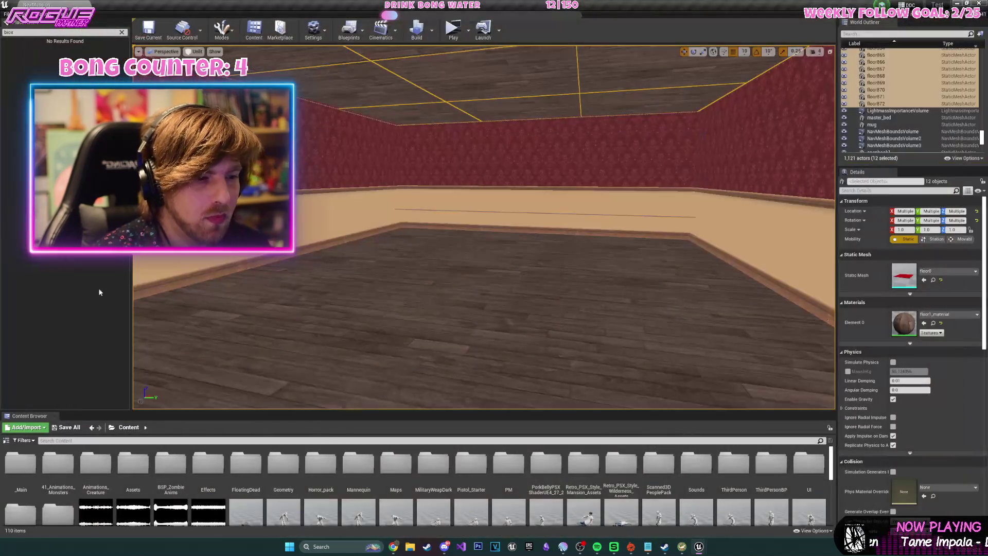
# Survey the mansion from overhead, the main hall and the library, then save the NewMansion map.
pyautogui.moveTo(381, 265)
pyautogui.mouseDown()
pyautogui.moveTo(380, 301)
pyautogui.moveTo(402, 270)
pyautogui.moveTo(360, 271)
pyautogui.moveTo(360, 293)
pyautogui.mouseUp()
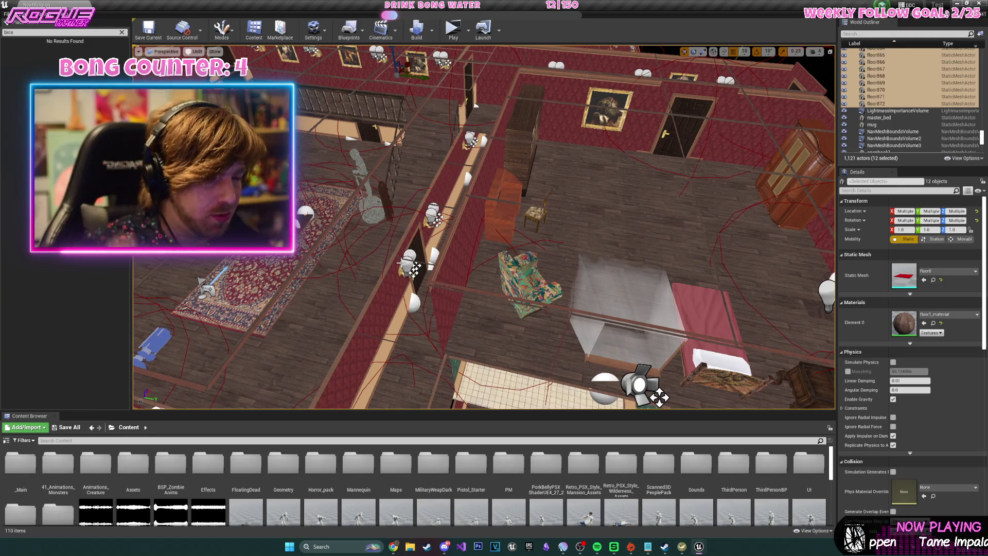
pyautogui.moveTo(569, 235); pyautogui.dragTo(494, 248)
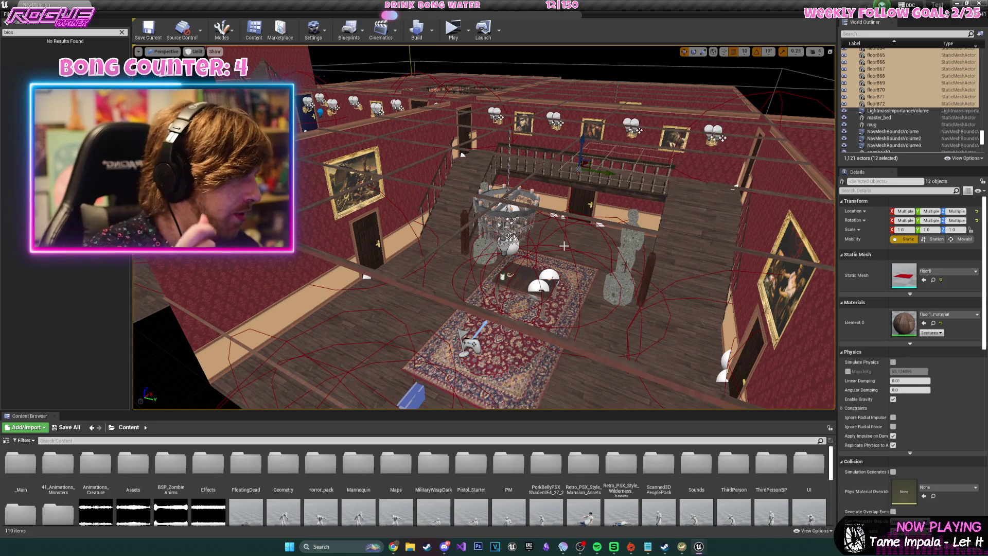
pyautogui.moveTo(599, 247); pyautogui.dragTo(548, 242)
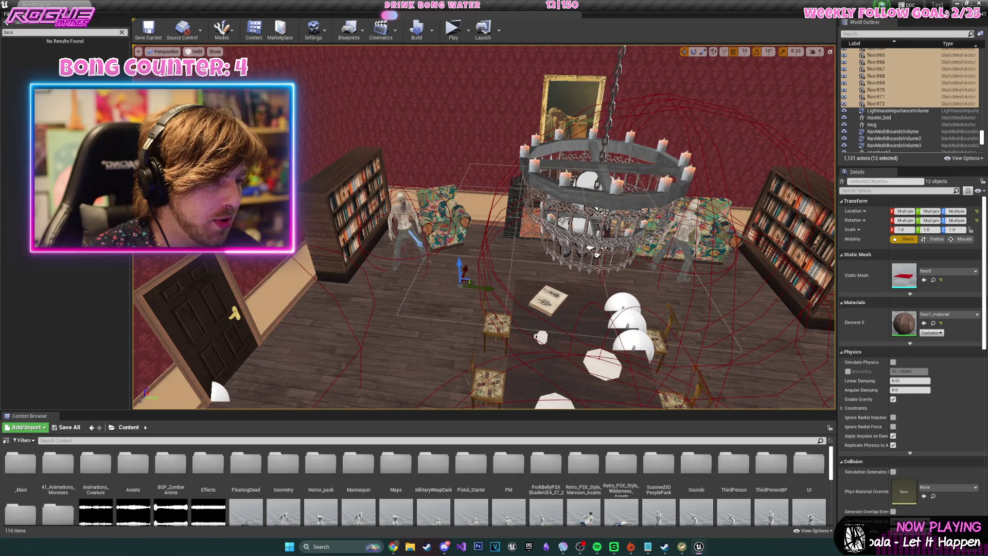
pyautogui.press('f')
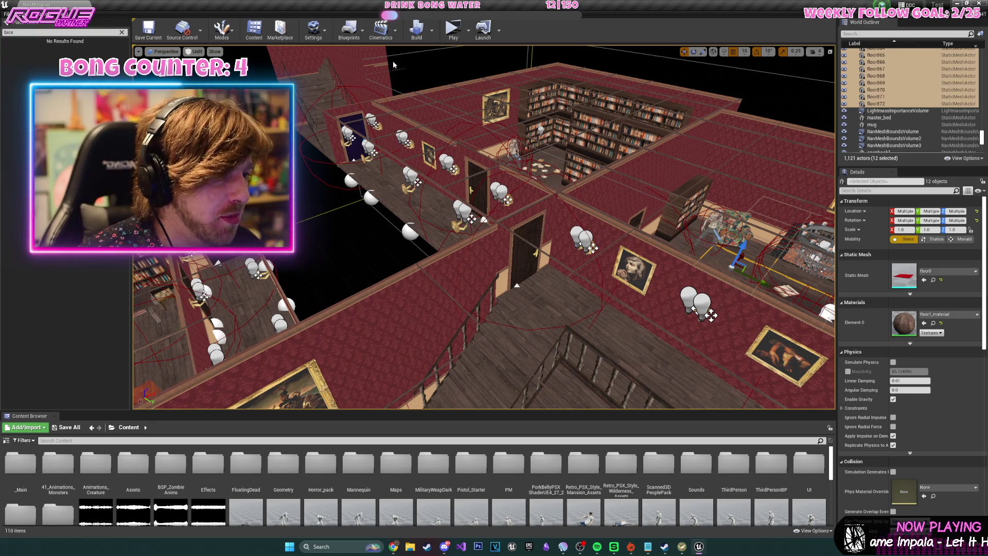
pyautogui.scroll(-10, 426, 198)
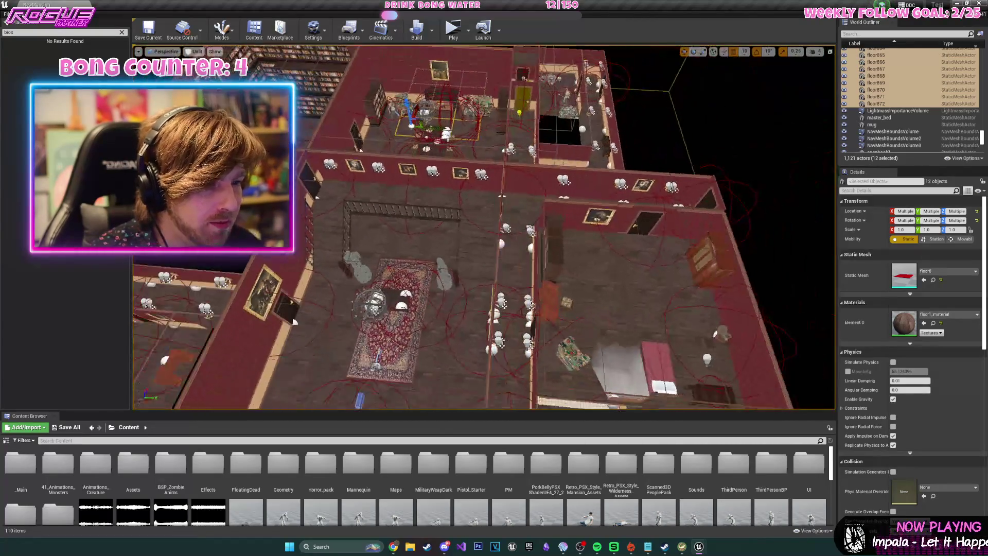
pyautogui.scroll(5, 467, 222)
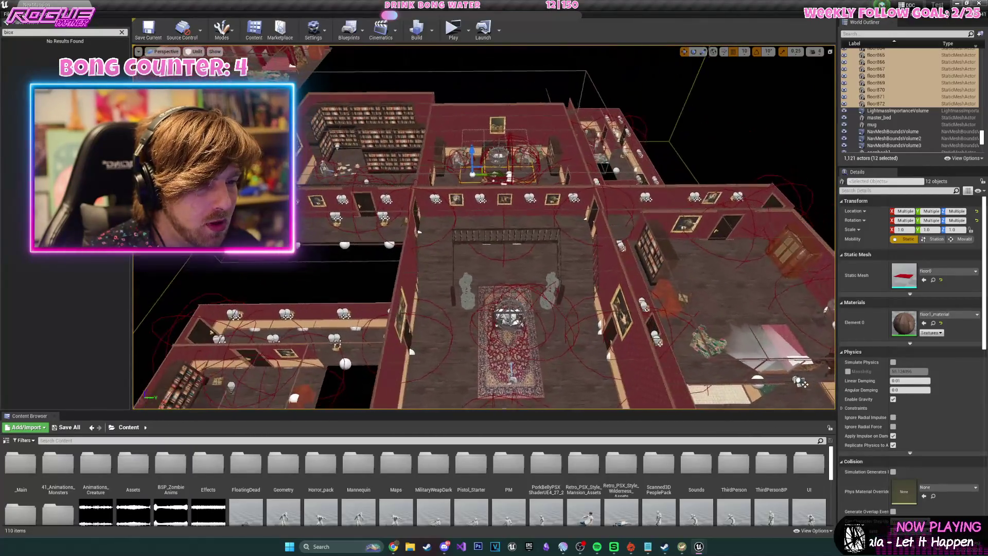
pyautogui.hotkey('ctrl', 's')
pyautogui.moveTo(468, 222); pyautogui.dragTo(370, 229)
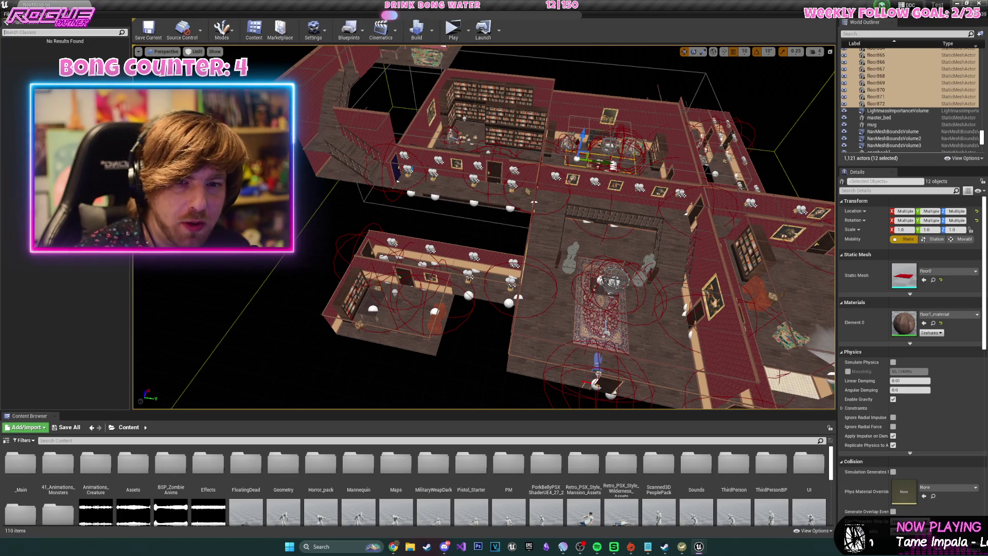
# Search Place Actors for 'target' and drop a Target Point into the lower-left room, then focus it.
pyautogui.write('spot')
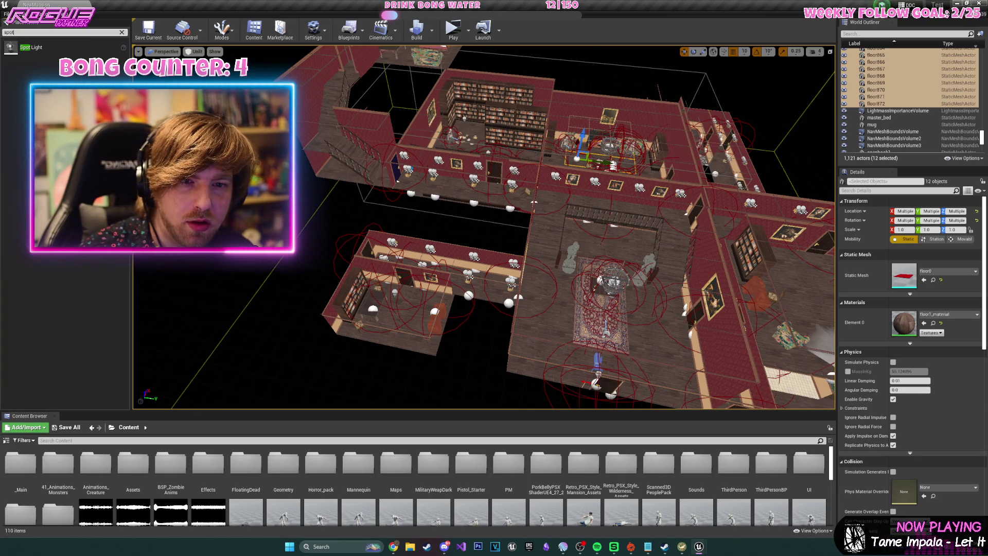
pyautogui.press('BackSpace')
pyautogui.write('marker')
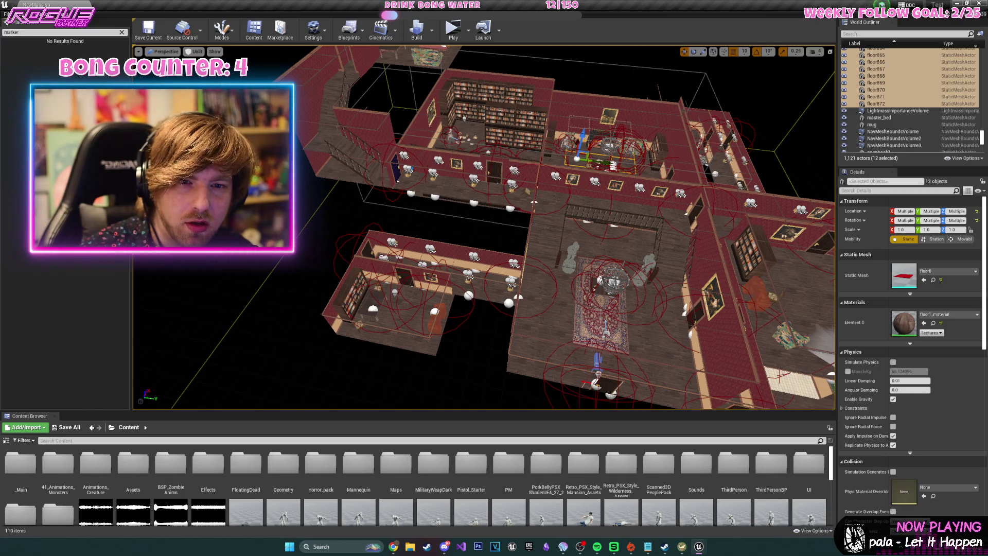
pyautogui.press('BackSpace')
pyautogui.press('BackSpace')
pyautogui.press('BackSpace')
pyautogui.write('target')
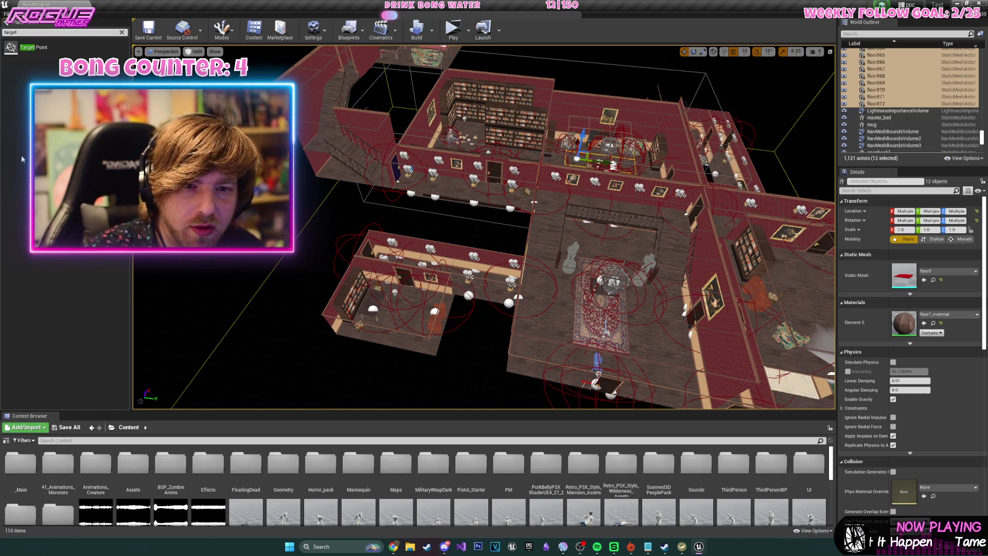
pyautogui.moveTo(44, 54)
pyautogui.mouseDown()
pyautogui.moveTo(322, 270)
pyautogui.moveTo(407, 315)
pyautogui.mouseUp()
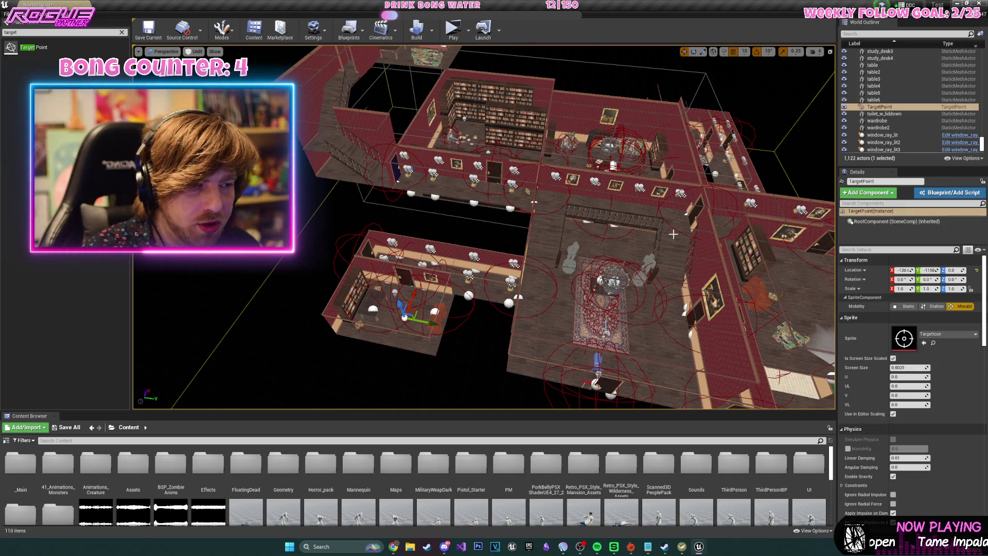
pyautogui.doubleClick(880, 107)
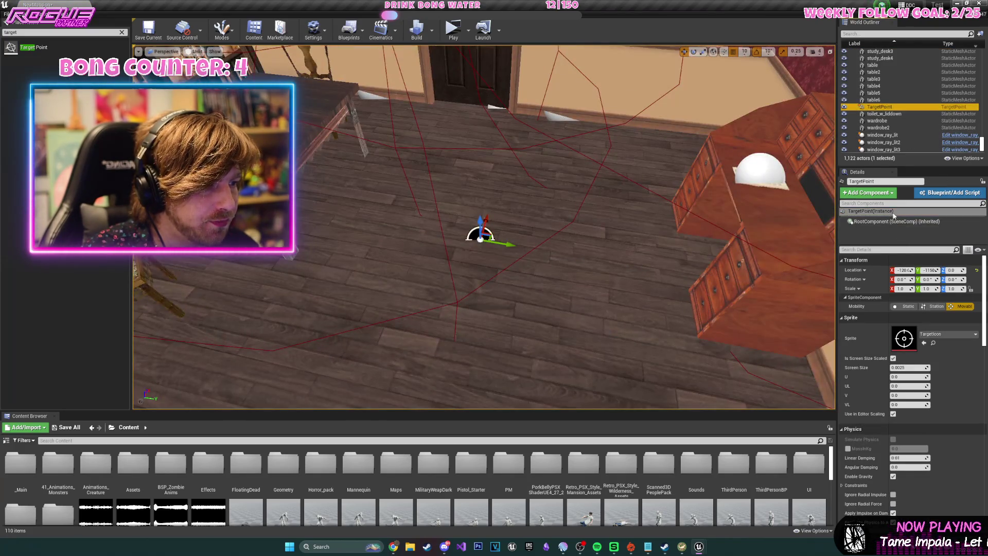
# Browse the TargetPoint's outliner actions, accidentally folder toilet_w_liddown, and undo it.
pyautogui.rightClick(878, 107)
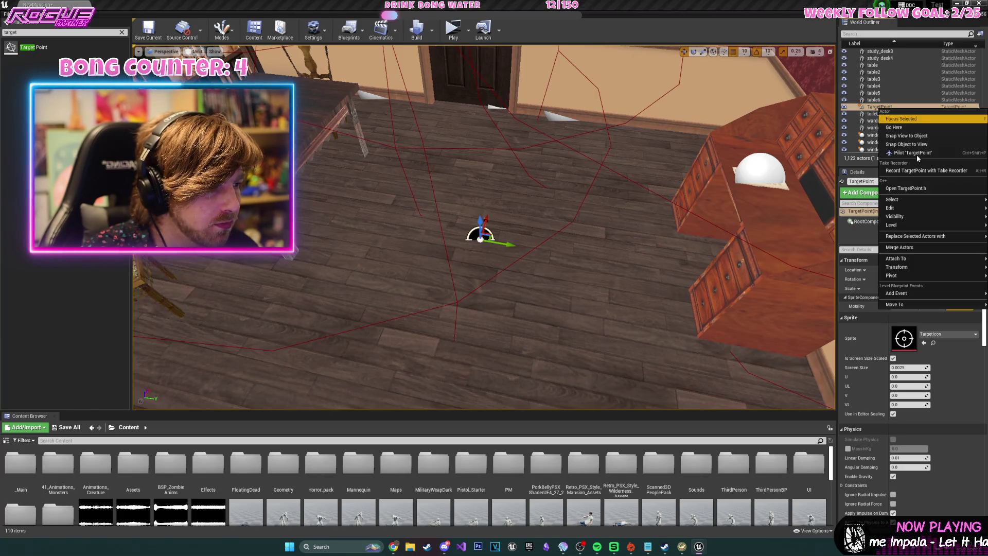
pyautogui.moveTo(960, 266)
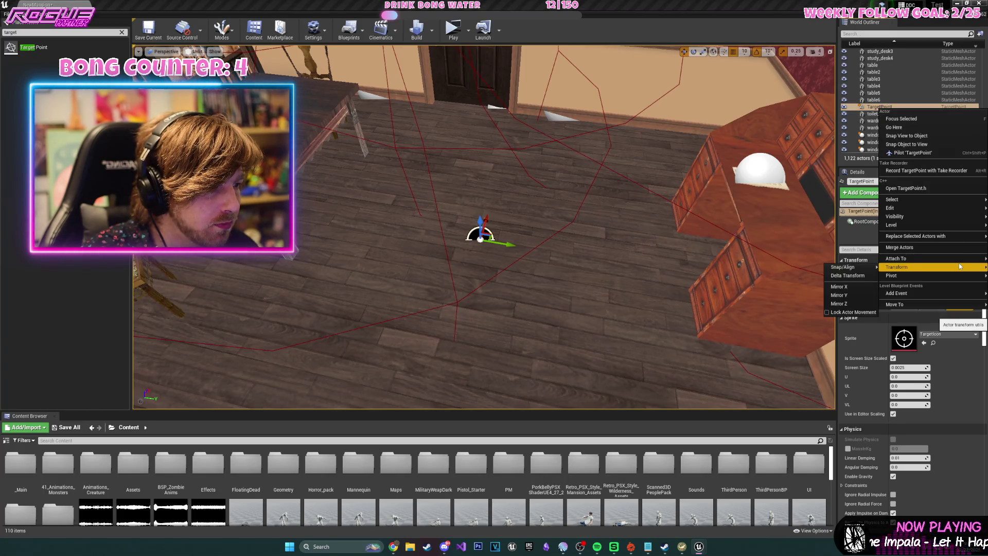
pyautogui.click(874, 108)
pyautogui.rightClick(875, 109)
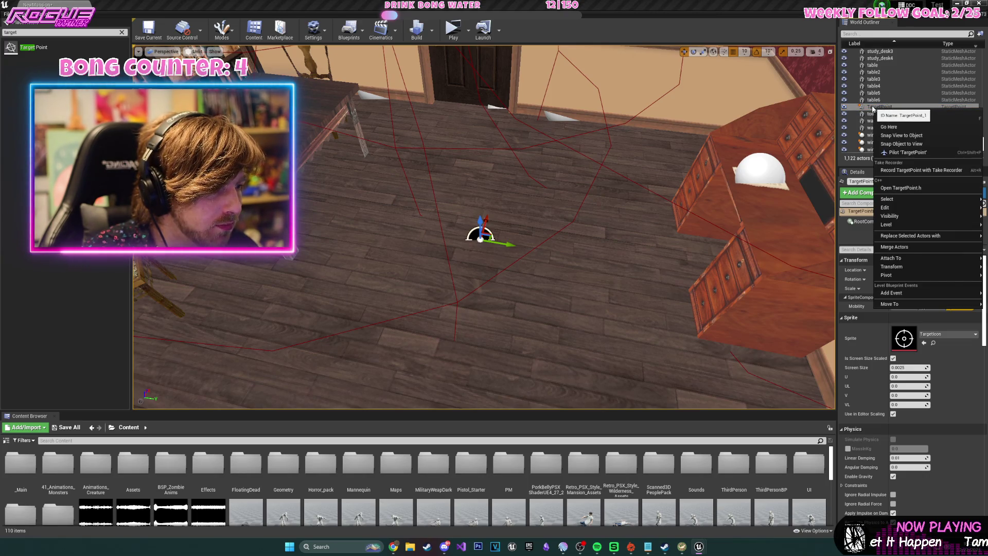
pyautogui.scroll(3, 885, 118)
pyautogui.scroll(-2, 894, 128)
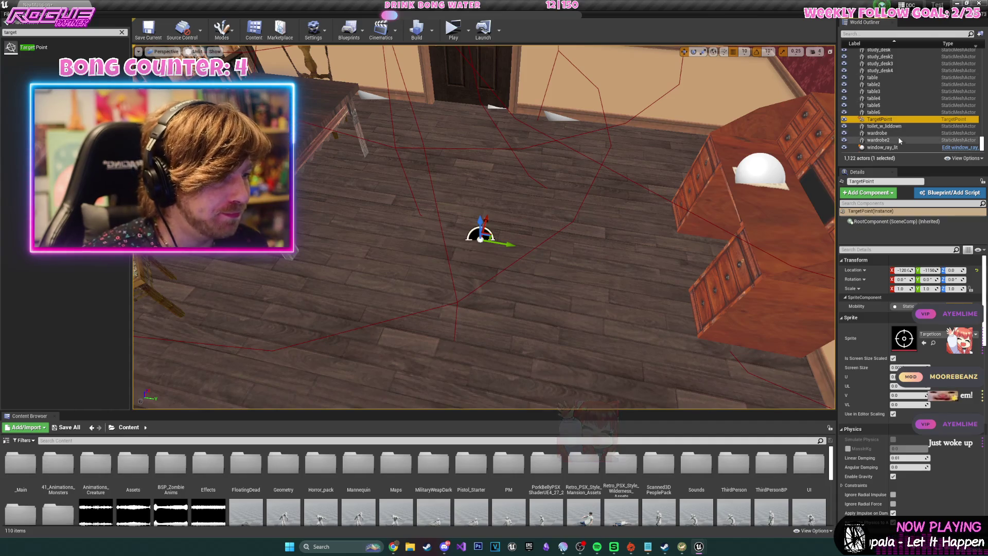
pyautogui.rightClick(901, 126)
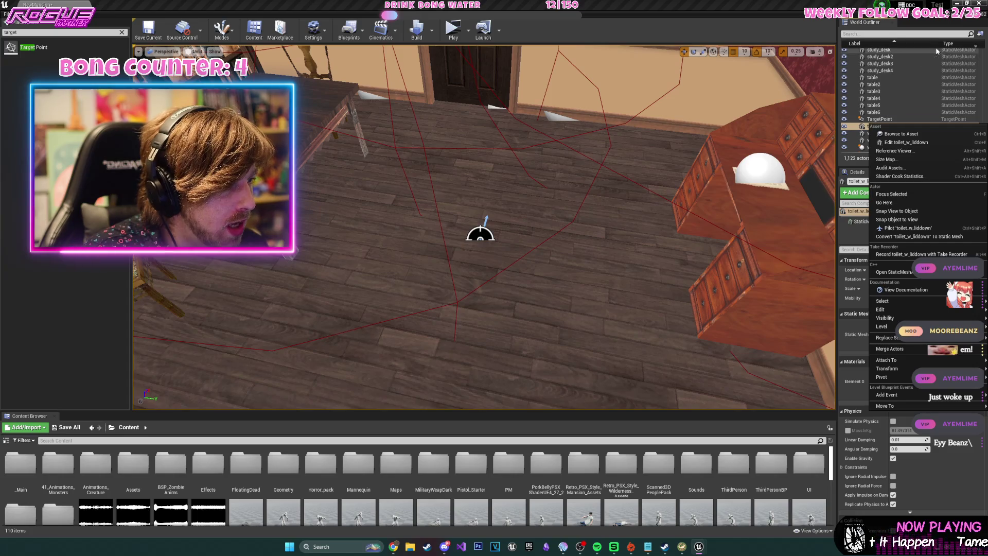
pyautogui.click(980, 34)
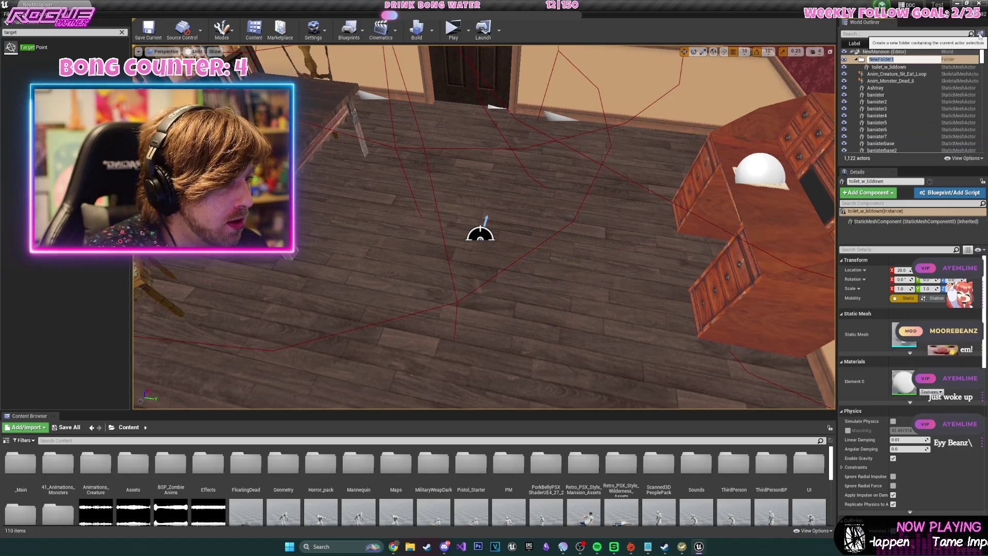
pyautogui.hotkey('ctrl', 'z')
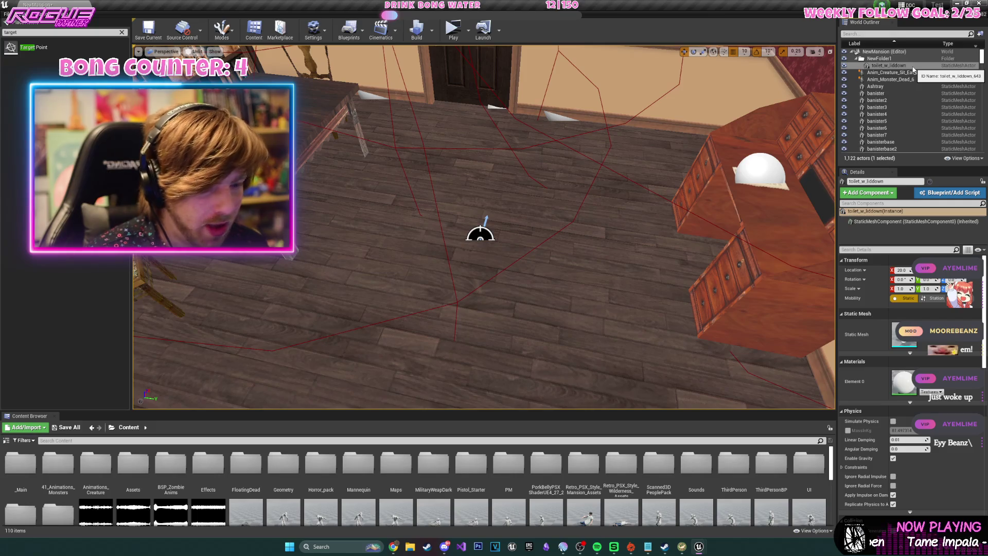
pyautogui.hotkey('ctrl', 'z')
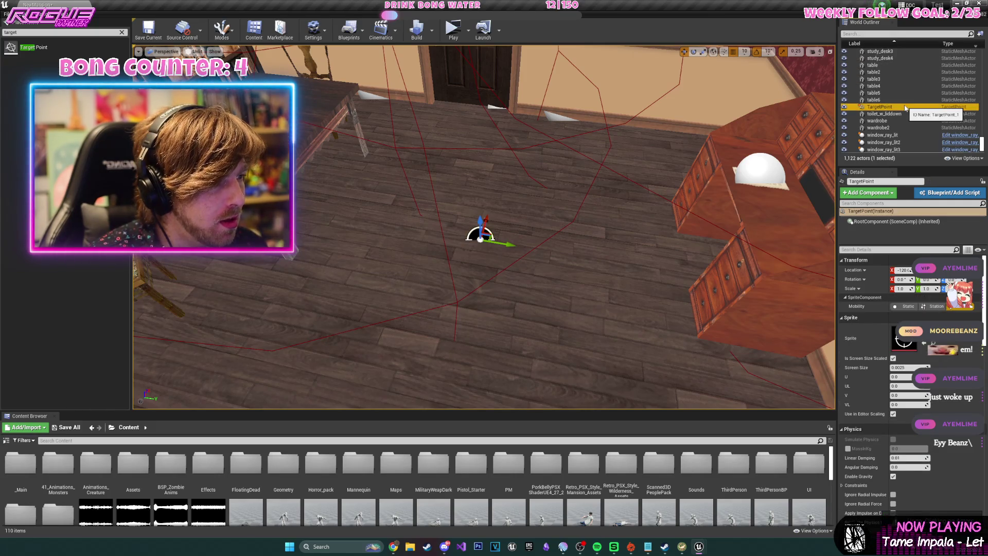
# Put the TargetPoint into a new outliner folder named ZombieSpawns.
pyautogui.click(979, 34)
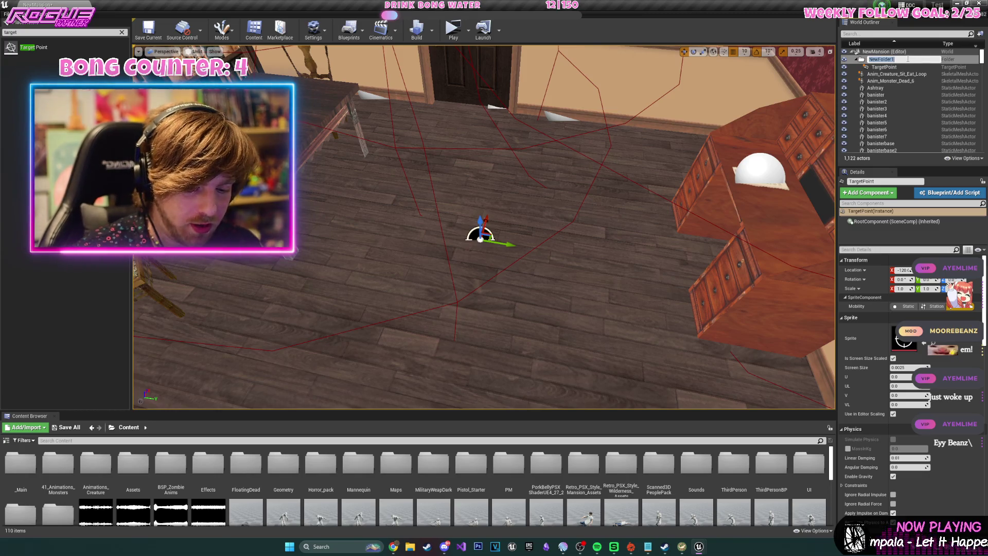
pyautogui.write('ZombieSpawn')
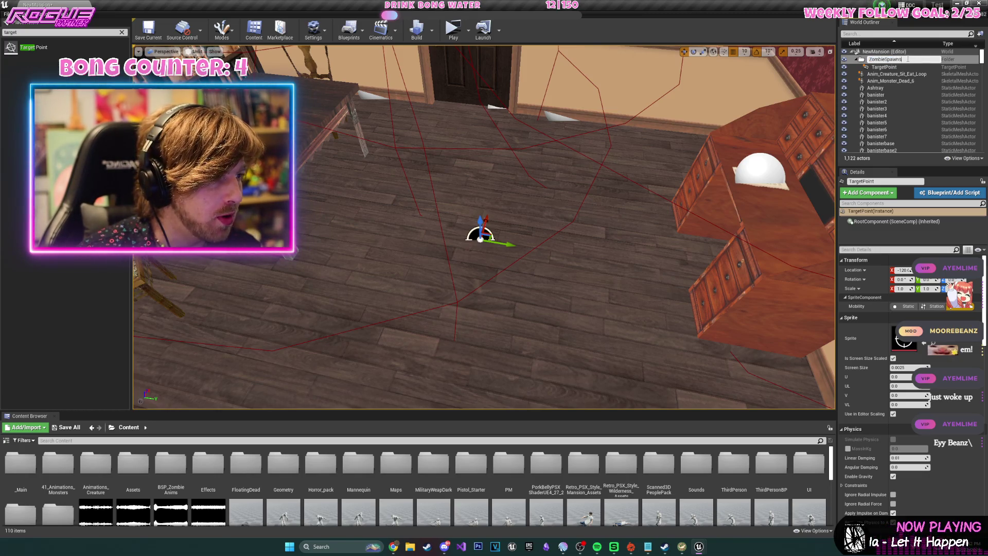
pyautogui.write('s')
pyautogui.press('Return')
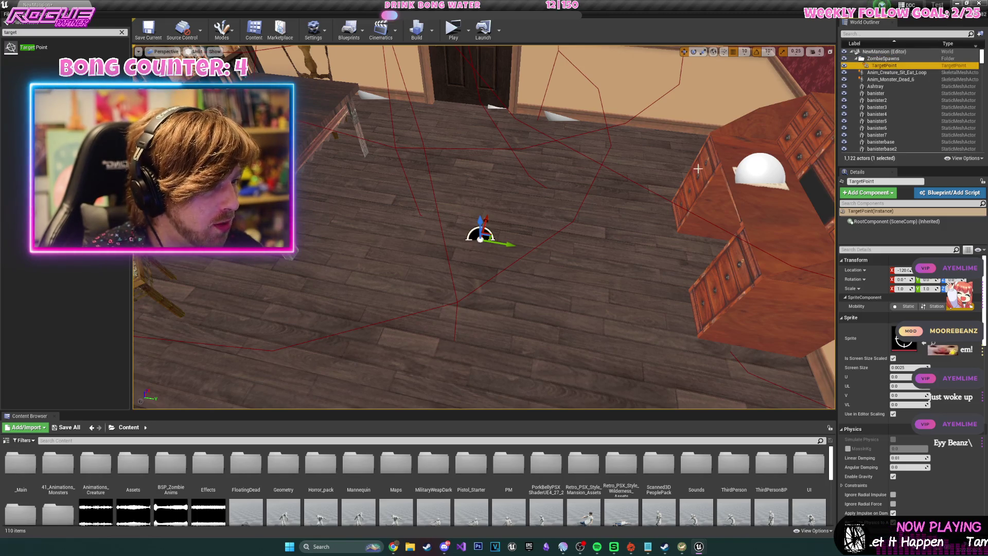
pyautogui.scroll(-10, 529, 223)
# Duplicate the TargetPoint into TargetPoint2–4 in other rooms, placing the last beside the library bookcase.
pyautogui.moveTo(386, 215)
pyautogui.mouseDown()
pyautogui.moveTo(741, 227)
pyautogui.moveTo(743, 238)
pyautogui.mouseUp()
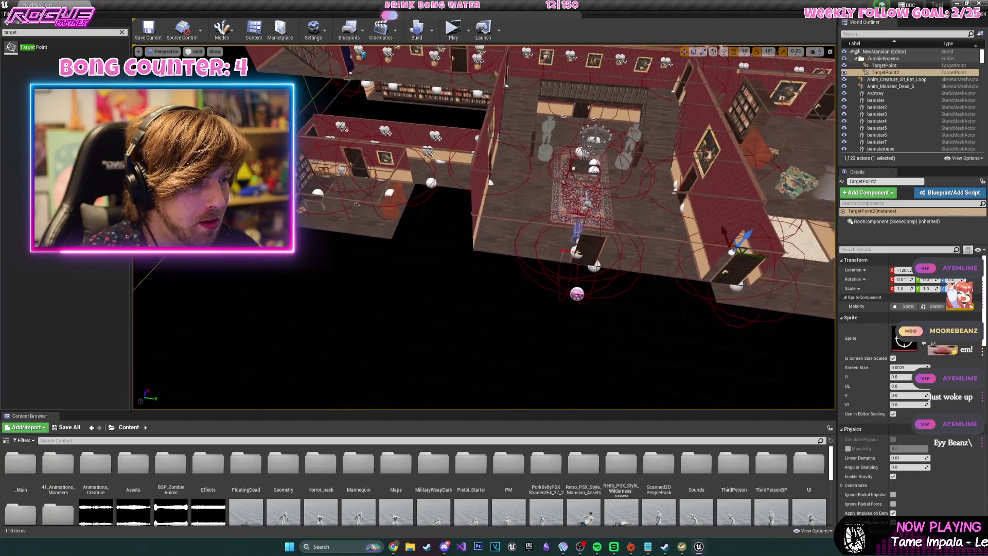
pyautogui.scroll(5, 744, 238)
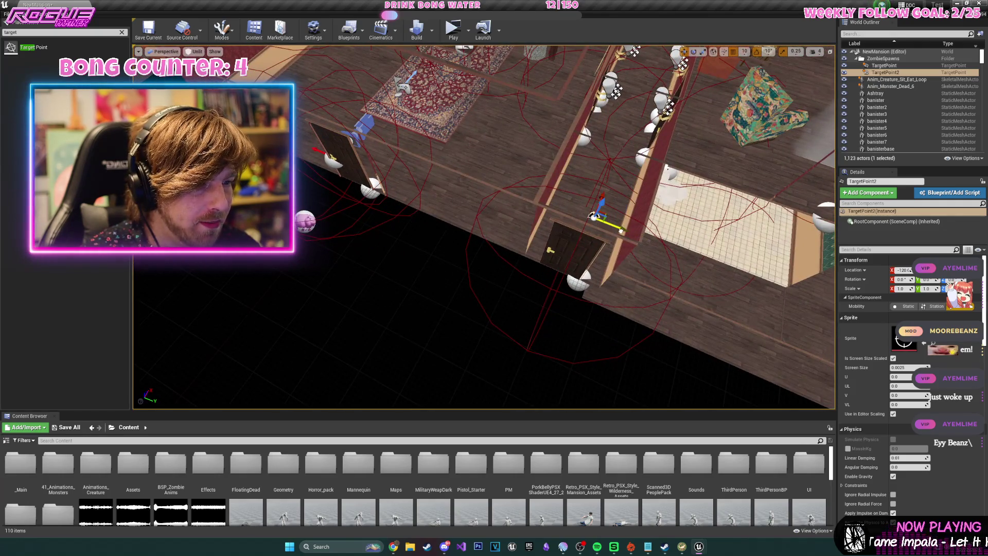
pyautogui.moveTo(592, 216)
pyautogui.mouseDown()
pyautogui.moveTo(515, 231)
pyautogui.moveTo(499, 247)
pyautogui.moveTo(494, 232)
pyautogui.moveTo(515, 242)
pyautogui.mouseUp()
pyautogui.hotkey('ctrl', 'w')
pyautogui.moveTo(590, 120)
pyautogui.mouseDown()
pyautogui.moveTo(565, 88)
pyautogui.moveTo(555, 177)
pyautogui.moveTo(643, 198)
pyautogui.moveTo(632, 196)
pyautogui.mouseUp()
pyautogui.hotkey('ctrl', 'w')
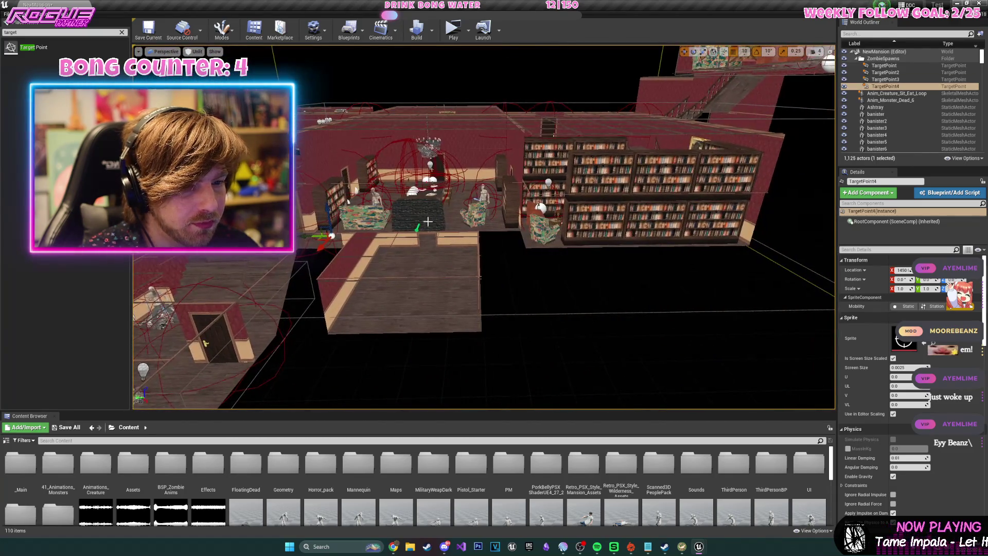
pyautogui.moveTo(319, 236); pyautogui.dragTo(576, 245)
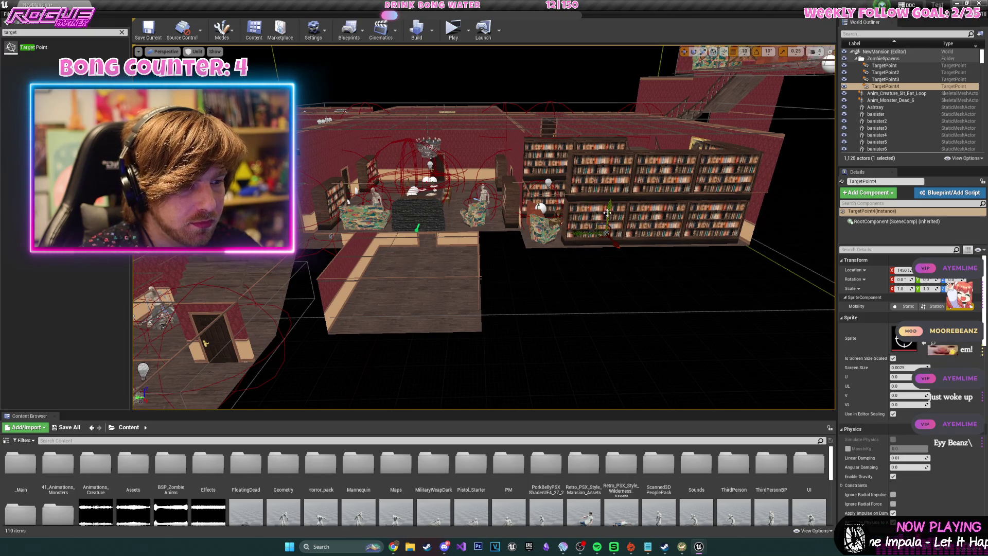
pyautogui.press('f')
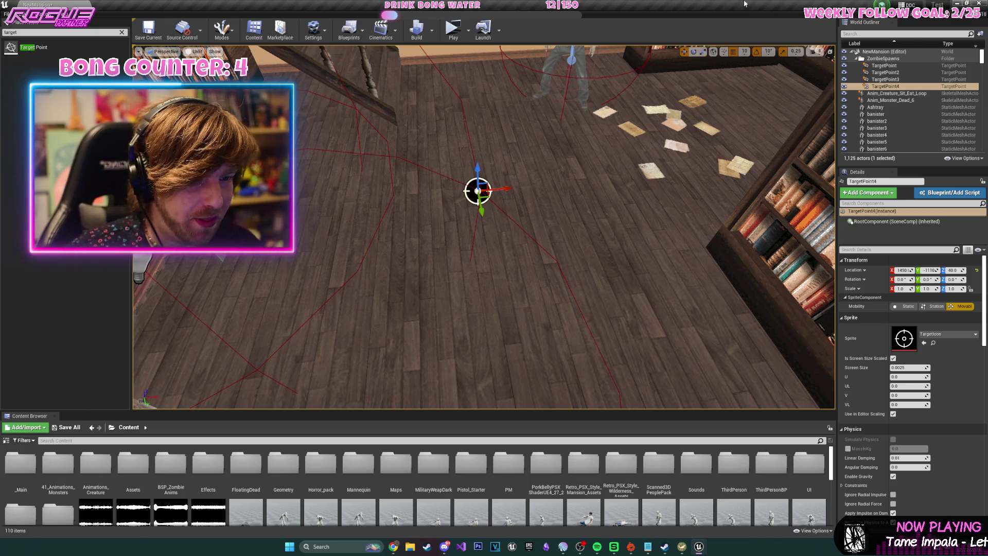
# Open the Level Blueprint and add a Set Timer by Event node off Event Tick.
pyautogui.click(340, 29)
pyautogui.click(366, 88)
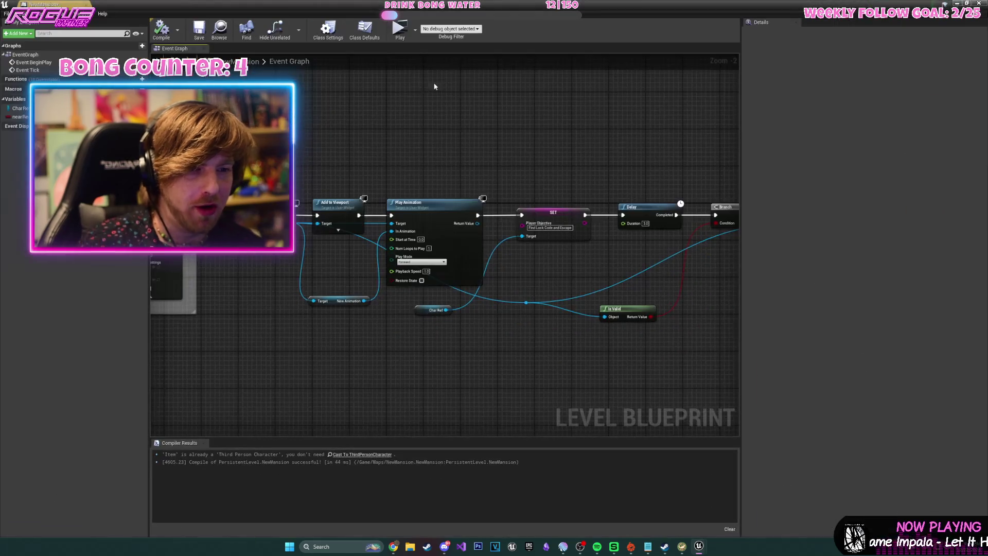
pyautogui.moveTo(440, 126)
pyautogui.mouseDown()
pyautogui.moveTo(450, 155)
pyautogui.moveTo(523, 144)
pyautogui.moveTo(421, 193)
pyautogui.mouseUp()
pyautogui.moveTo(540, 244); pyautogui.dragTo(440, 245)
pyautogui.moveTo(333, 198); pyautogui.dragTo(439, 190)
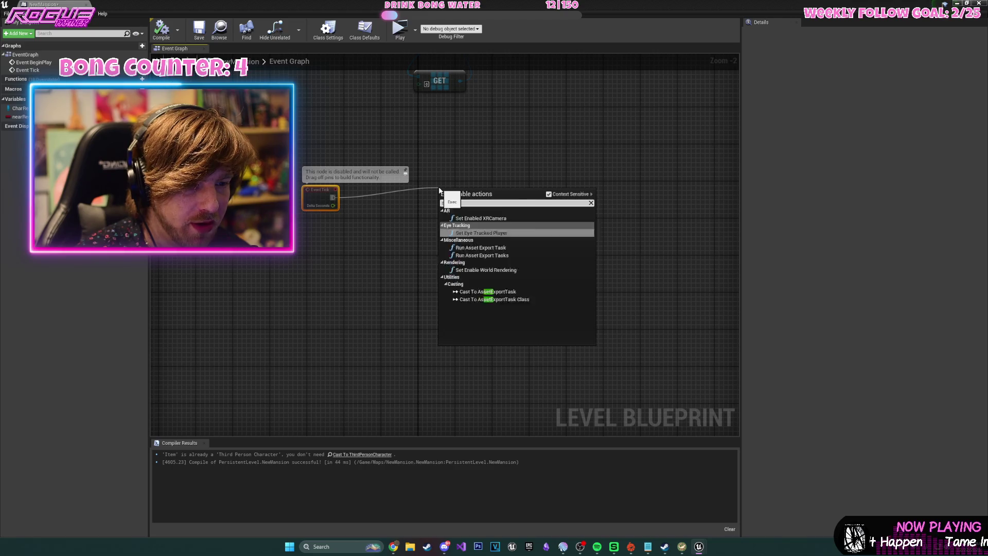
pyautogui.write('timer')
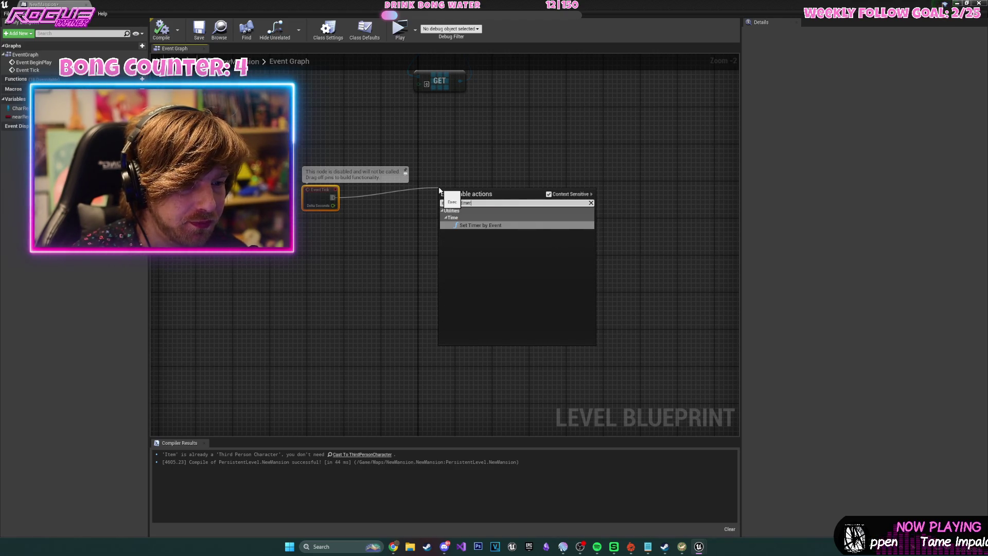
pyautogui.press('Return')
# Add a custom event named zombieSpawner.
pyautogui.rightClick(301, 346)
pyautogui.write('cvus')
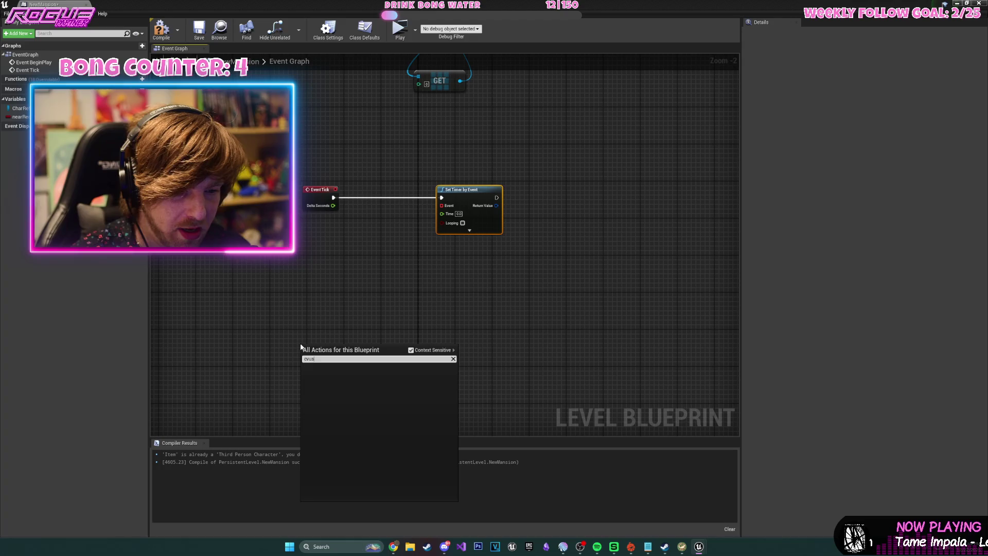
pyautogui.press('BackSpace')
pyautogui.press('BackSpace')
pyautogui.write('ustom event')
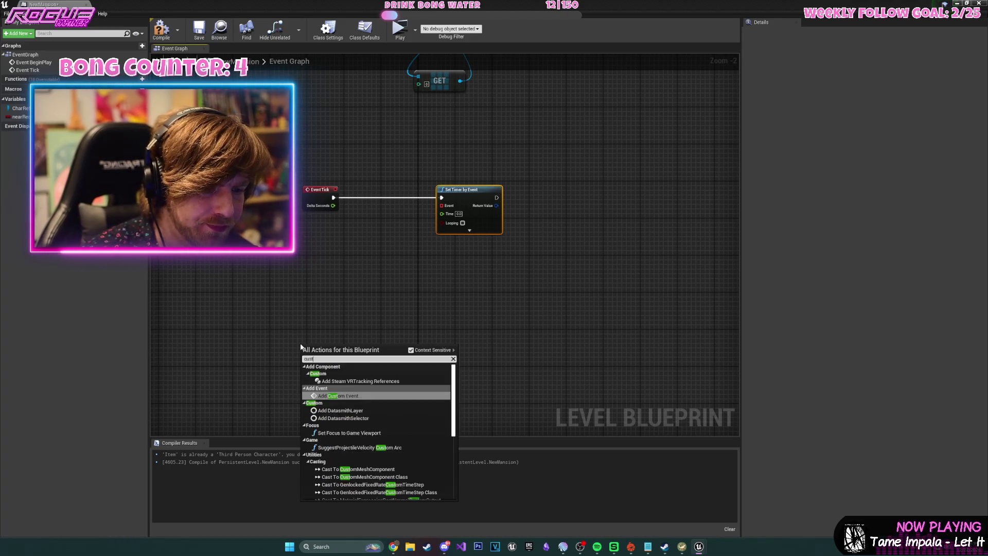
pyautogui.press('Return')
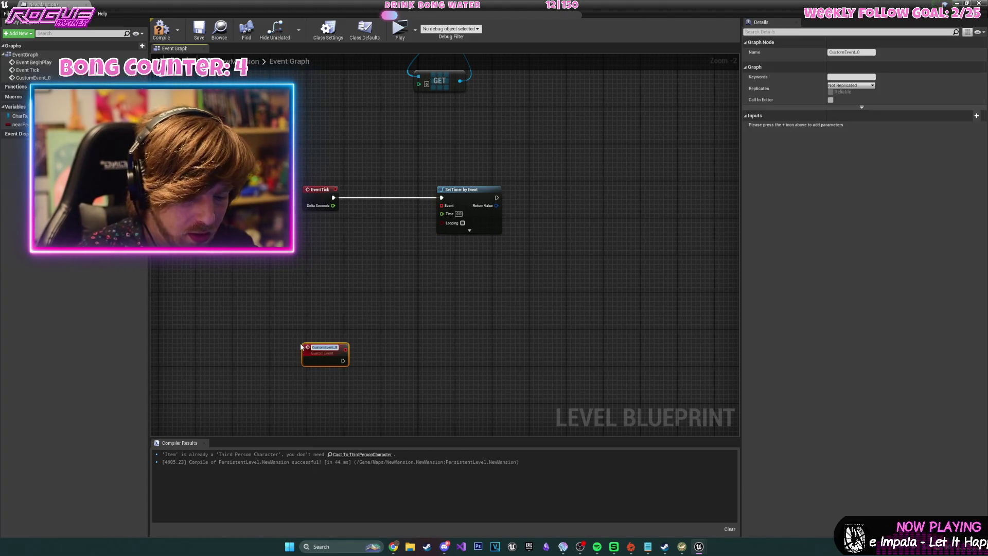
pyautogui.write('zombieS')
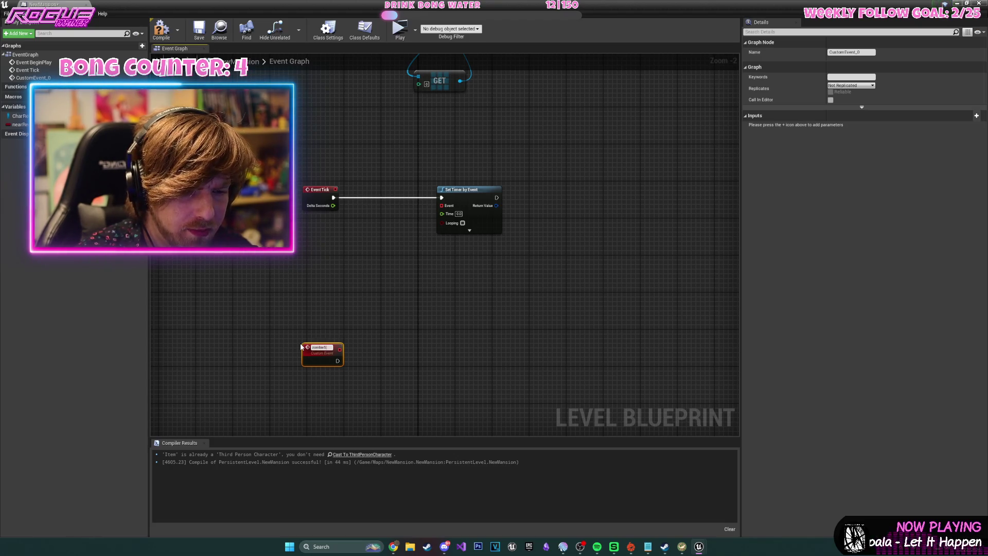
pyautogui.write('pawner')
pyautogui.press('Return')
# Set the timer's Time to 60, wire zombieSpawner to its Event pin, and enable Looping.
pyautogui.scroll(3, 412, 349)
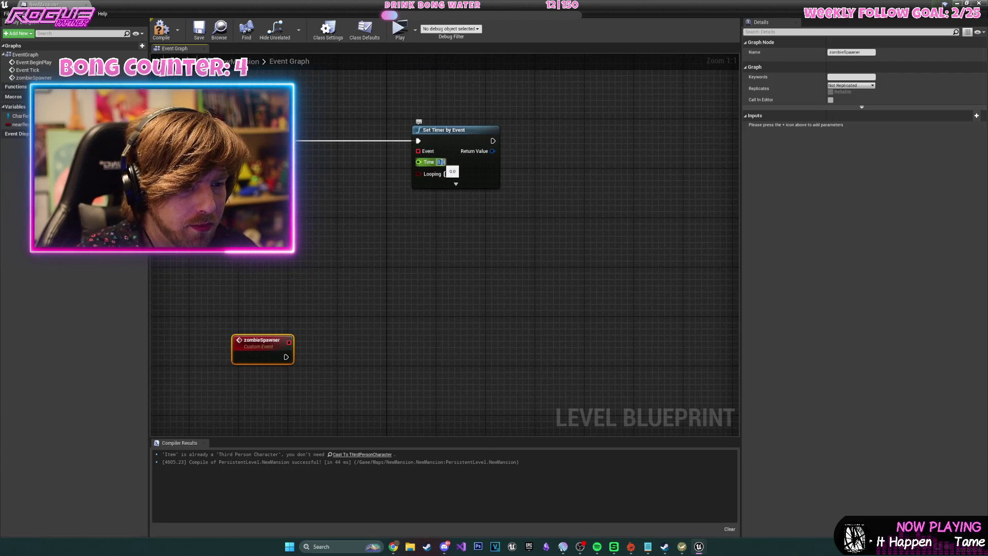
pyautogui.click(441, 162)
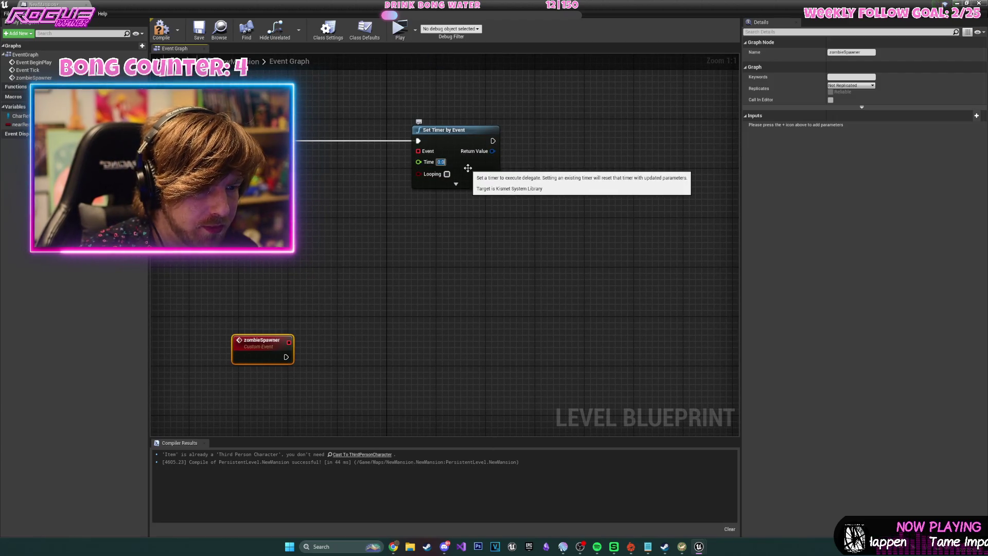
pyautogui.moveTo(289, 342)
pyautogui.mouseDown()
pyautogui.moveTo(397, 207)
pyautogui.moveTo(427, 152)
pyautogui.mouseUp()
pyautogui.click(447, 174)
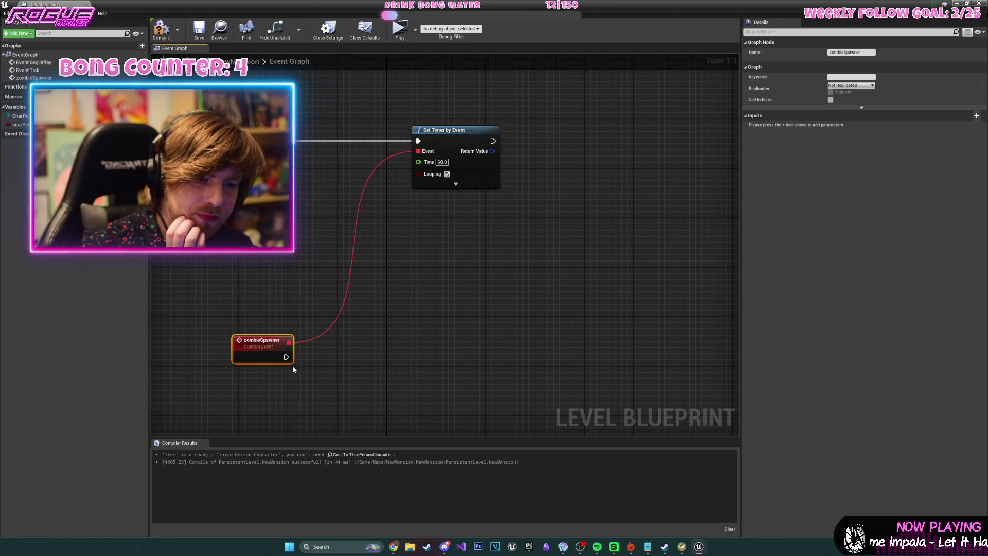
# Search for a 'get' action off zombieSpawner, then dismiss the list without adding a node.
pyautogui.moveTo(286, 357)
pyautogui.mouseDown()
pyautogui.moveTo(329, 368)
pyautogui.moveTo(376, 343)
pyautogui.mouseUp()
pyautogui.write('ge')
pyautogui.press('BackSpace')
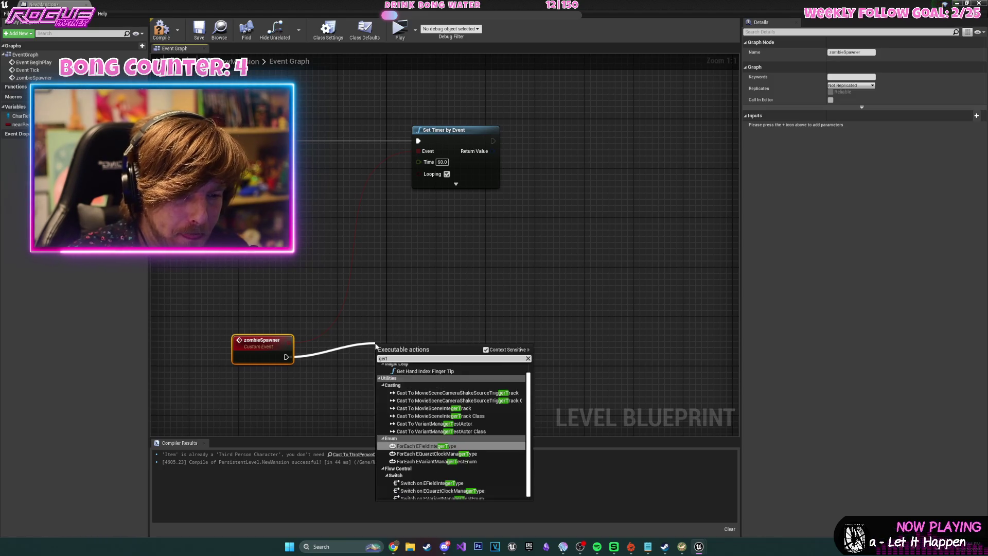
pyautogui.write('et')
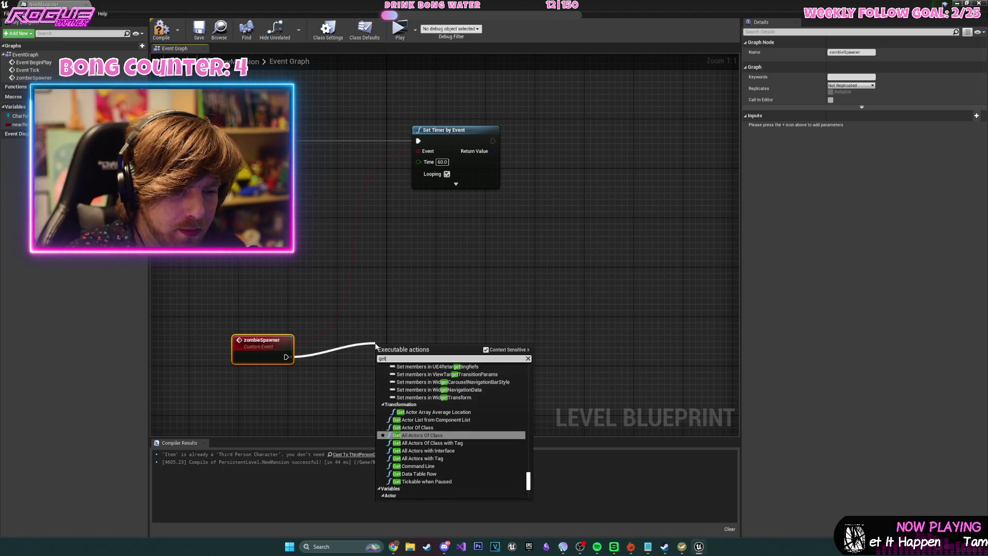
pyautogui.click(414, 337)
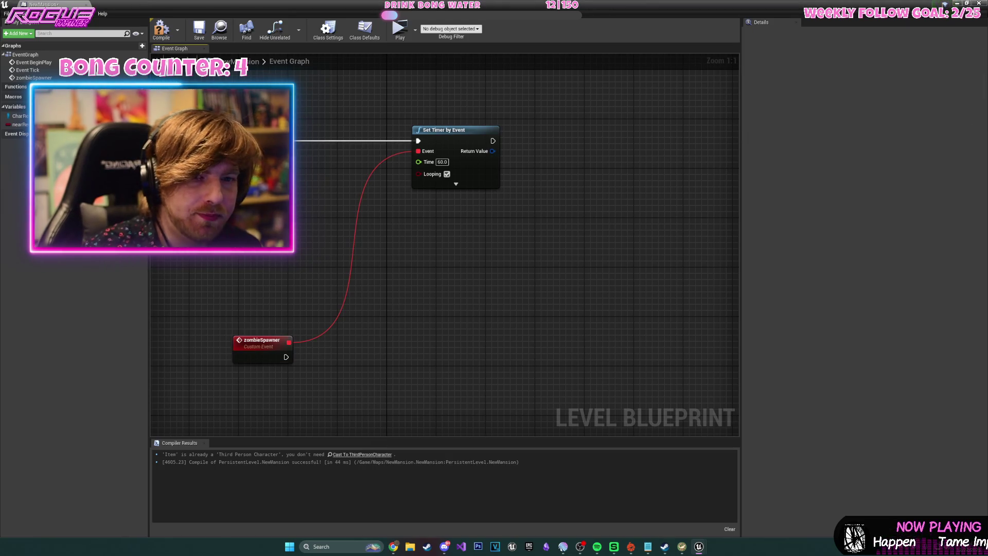
pyautogui.hotkey('alt', 'Tab')
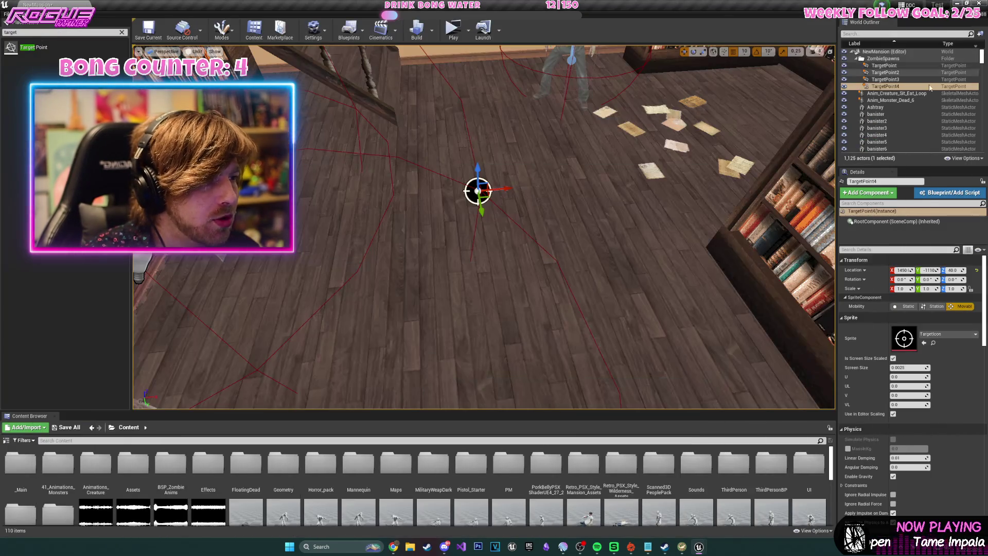
# Select the target points and open the Level Blueprint at the zombieSpawner event.
pyautogui.keyDown('shift'); pyautogui.click(934, 65); pyautogui.keyUp('shift')
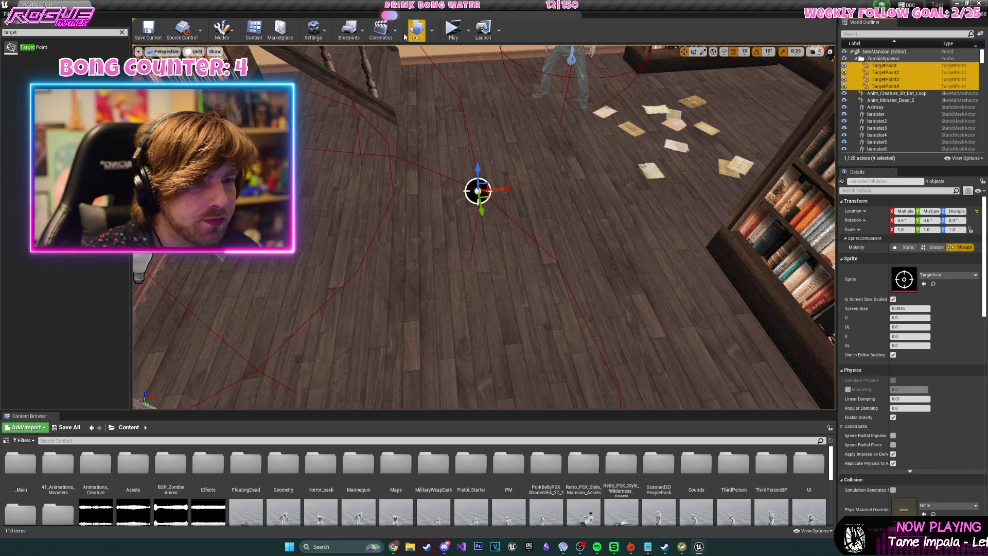
pyautogui.click(349, 30)
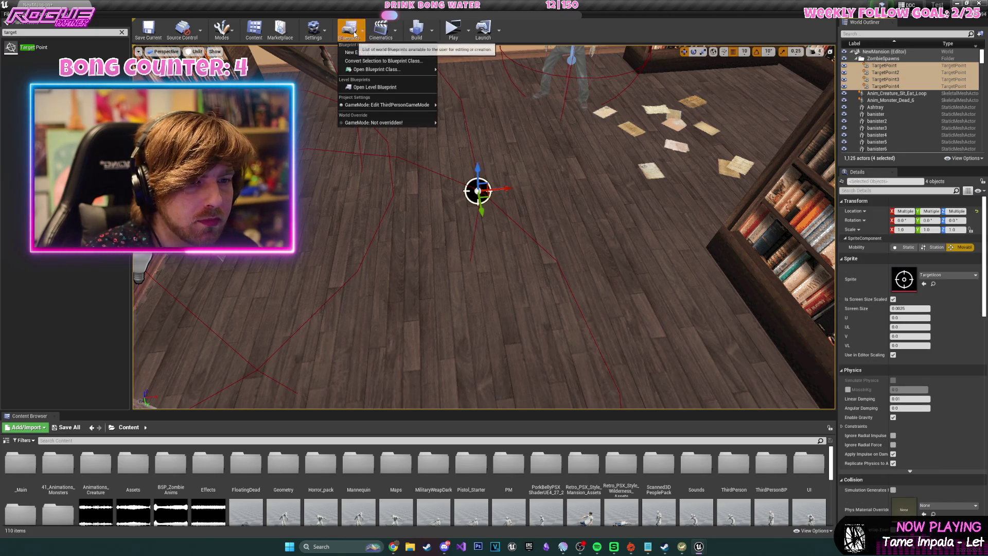
pyautogui.click(402, 92)
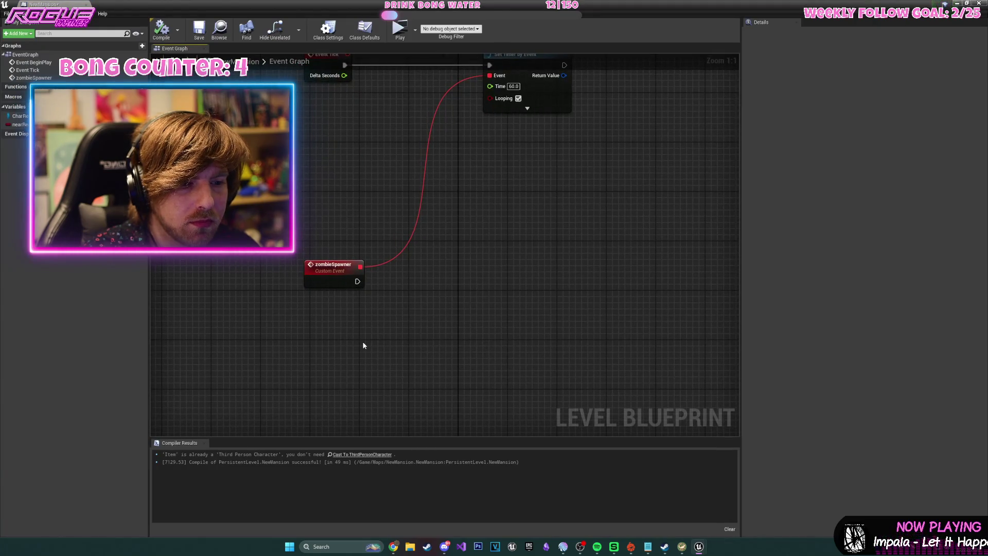
pyautogui.rightClick(363, 346)
pyautogui.moveTo(408, 330); pyautogui.dragTo(344, 285)
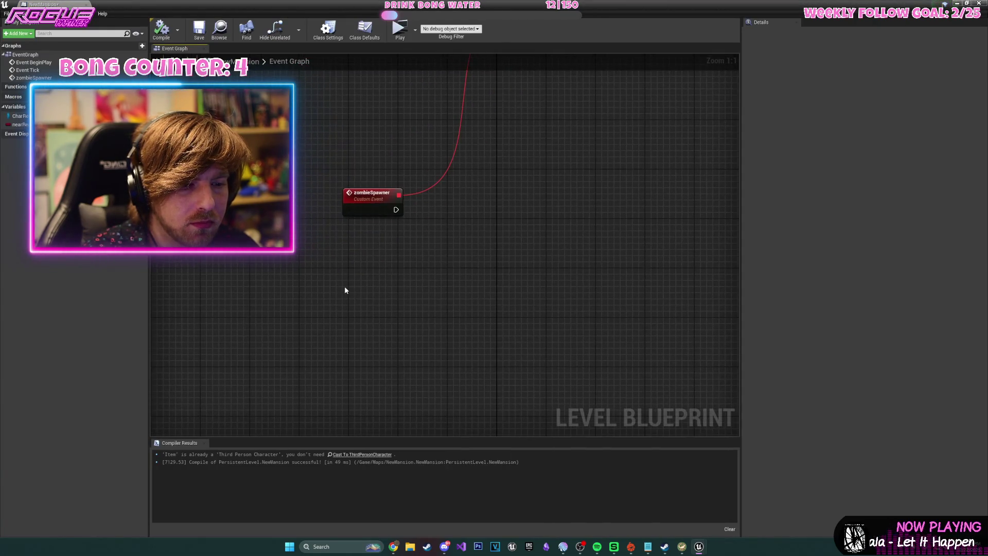
pyautogui.rightClick(345, 286)
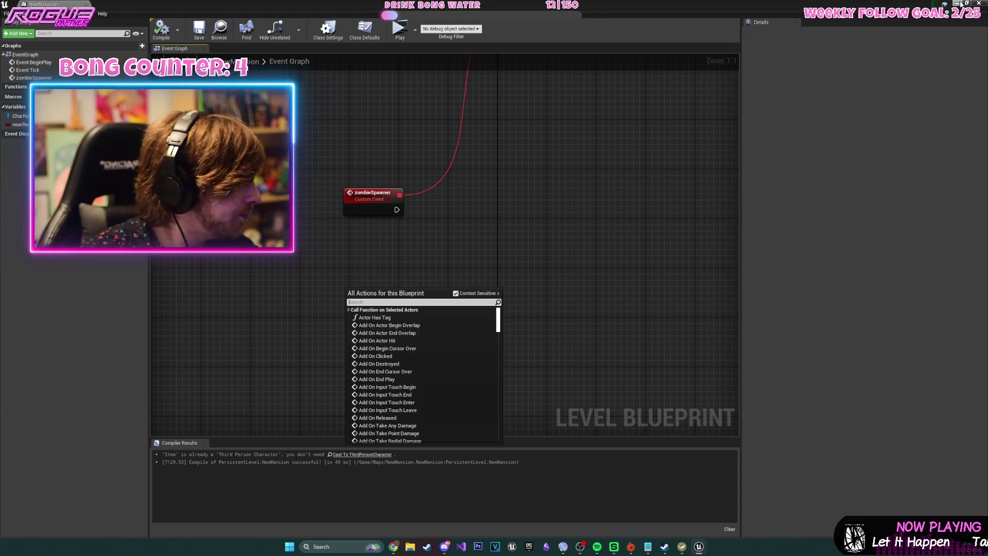
# Add a TargetPoint4 reference node to the Level Blueprint graph.
pyautogui.click(957, 3)
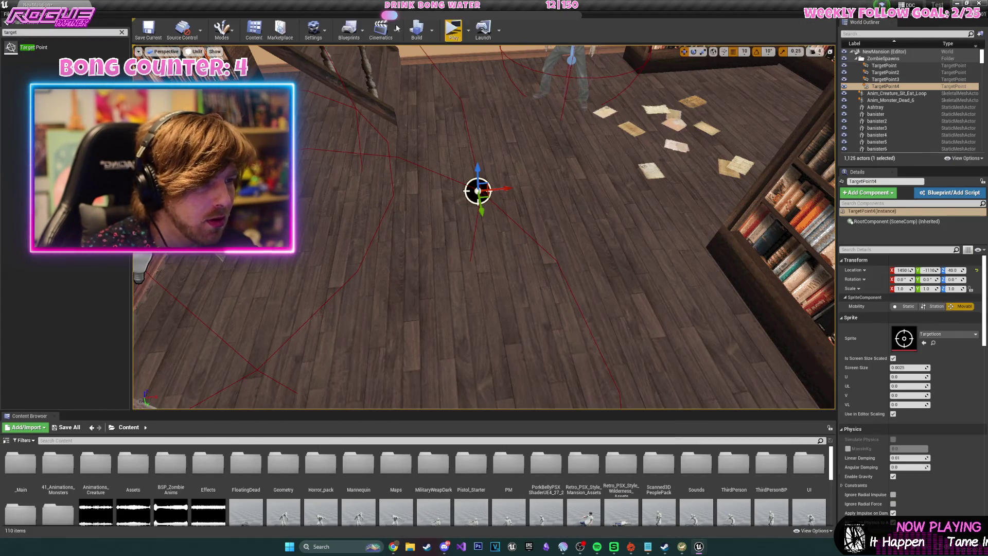
pyautogui.click(355, 30)
pyautogui.moveTo(381, 69)
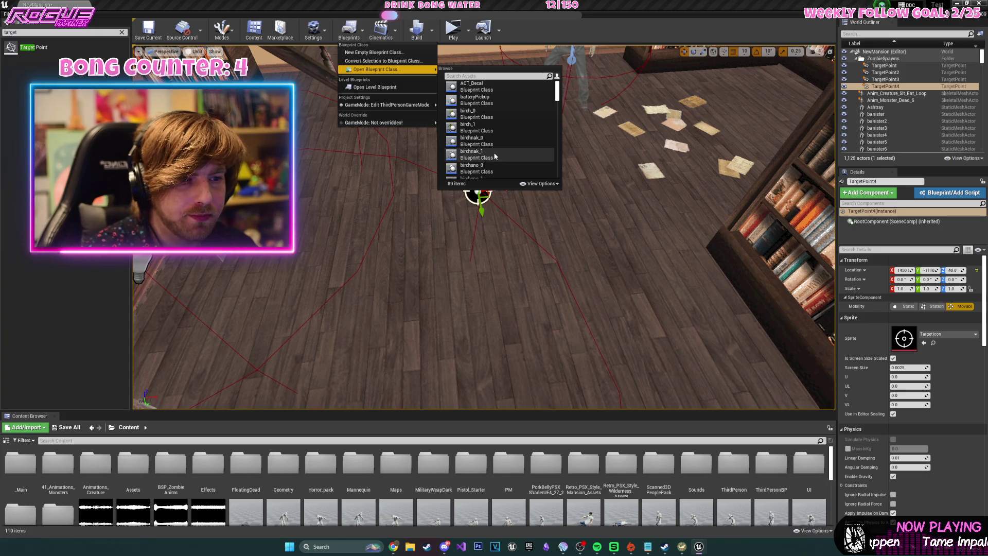
pyautogui.click(375, 87)
pyautogui.rightClick(314, 295)
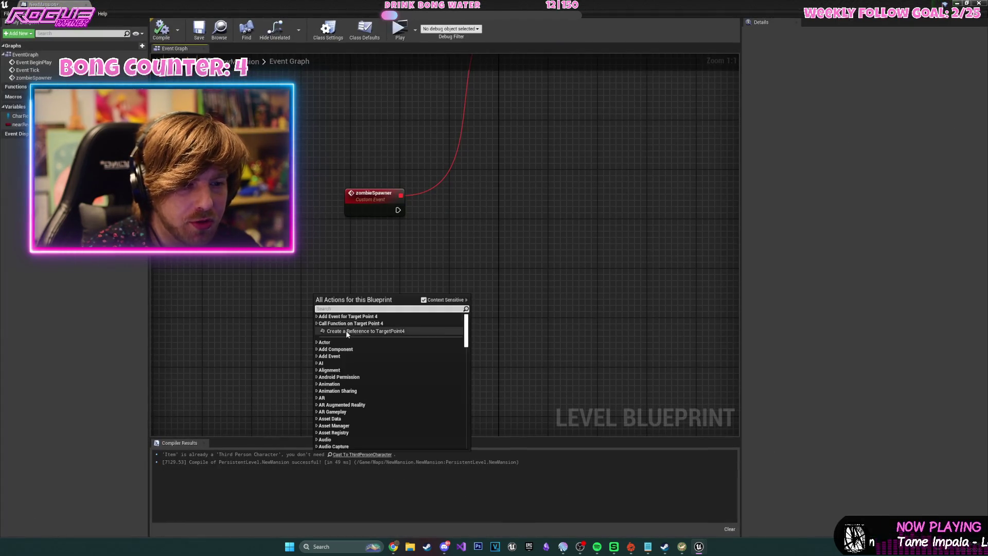
pyautogui.click(348, 332)
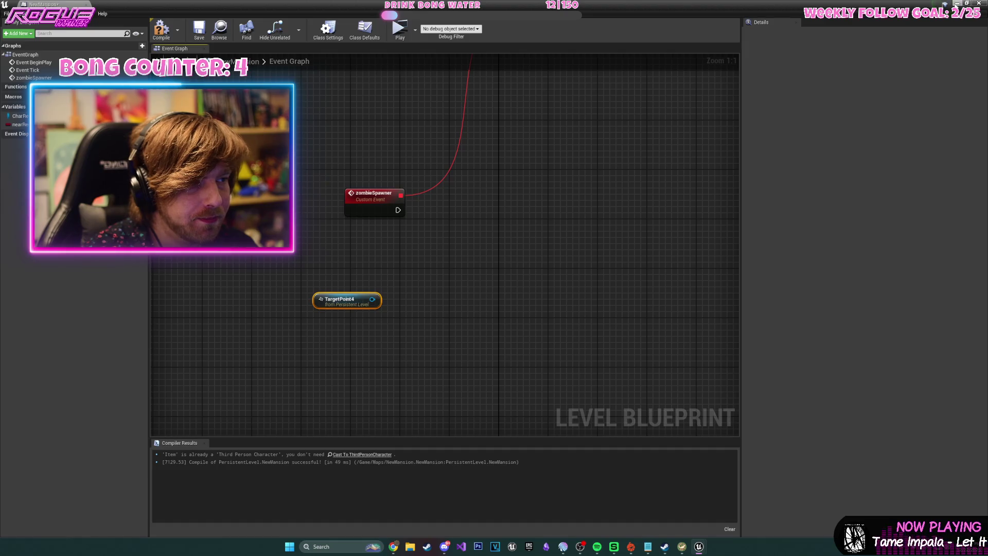
# Add a TargetPoint3 reference node to the Level Blueprint graph.
pyautogui.doubleClick(346, 300)
pyautogui.scroll(-10, 547, 228)
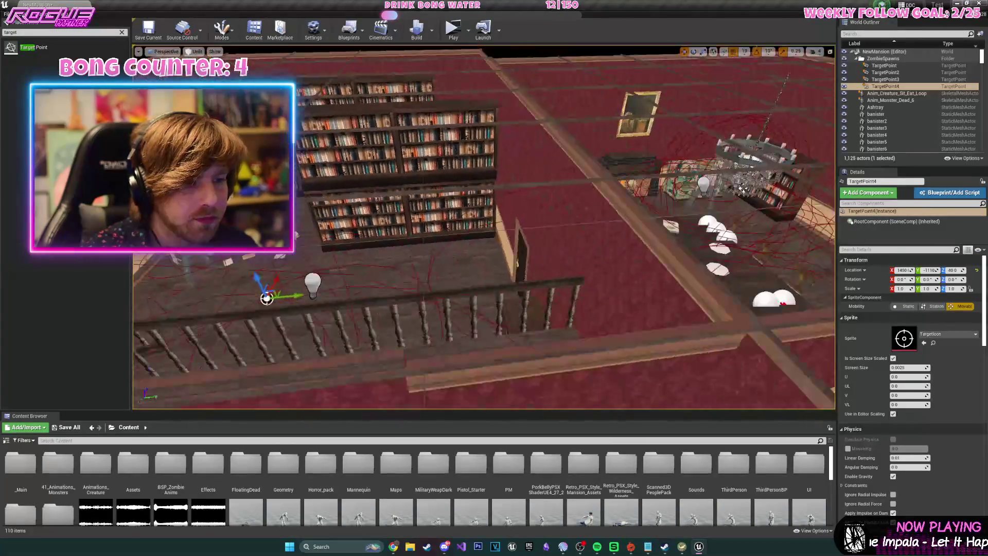
pyautogui.doubleClick(885, 79)
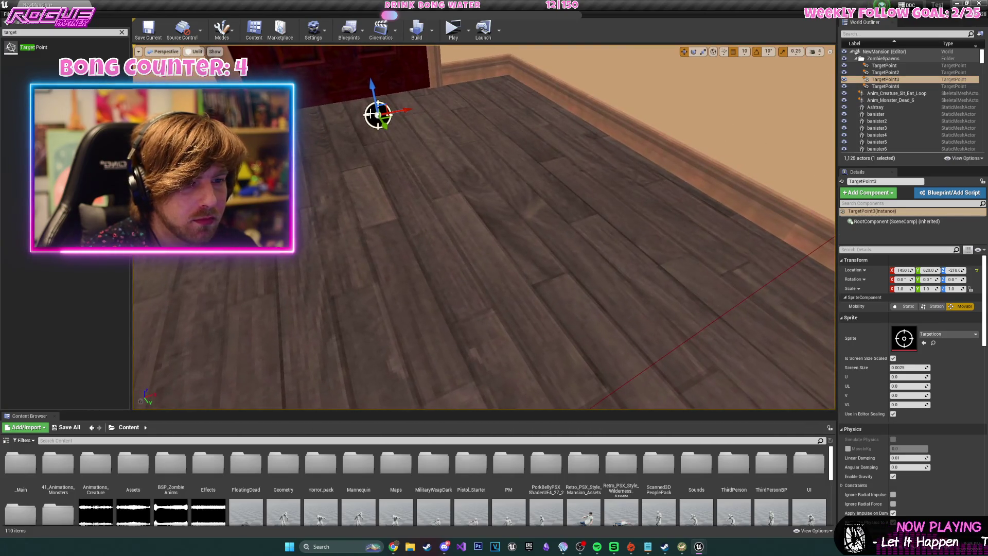
pyautogui.click(349, 28)
pyautogui.click(393, 86)
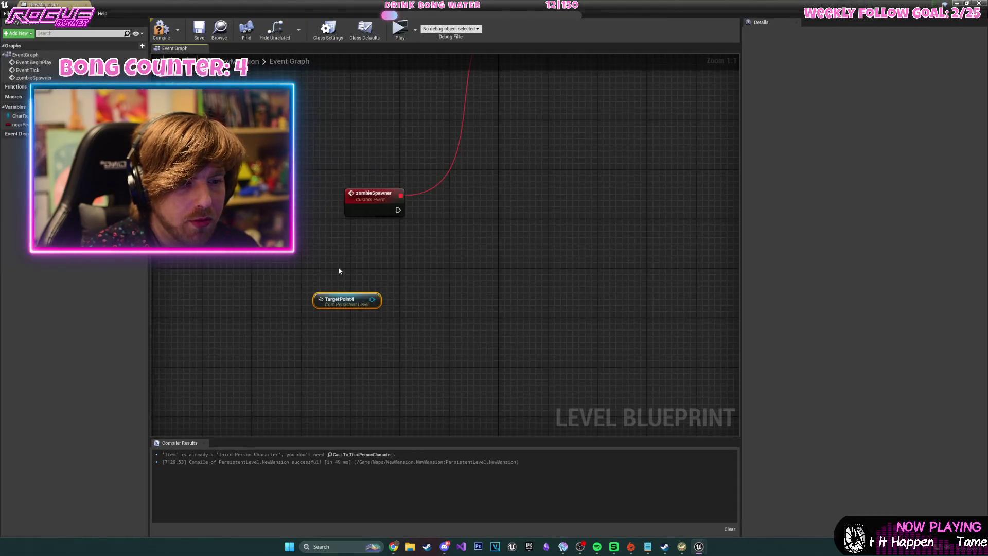
pyautogui.rightClick(339, 267)
pyautogui.click(370, 306)
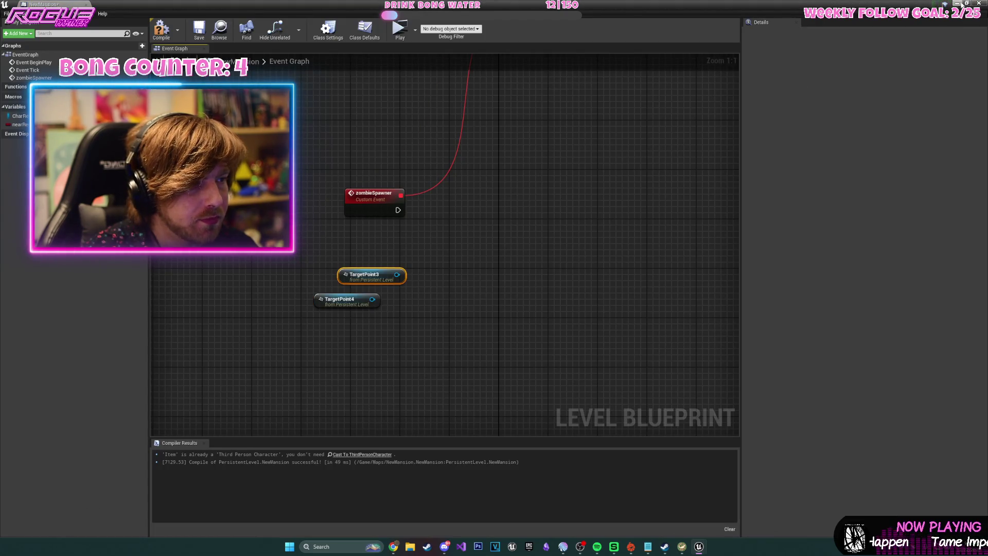
# Add a TargetPoint2 reference node to the Level Blueprint graph.
pyautogui.click(956, 3)
pyautogui.click(885, 86)
pyautogui.doubleClick(885, 72)
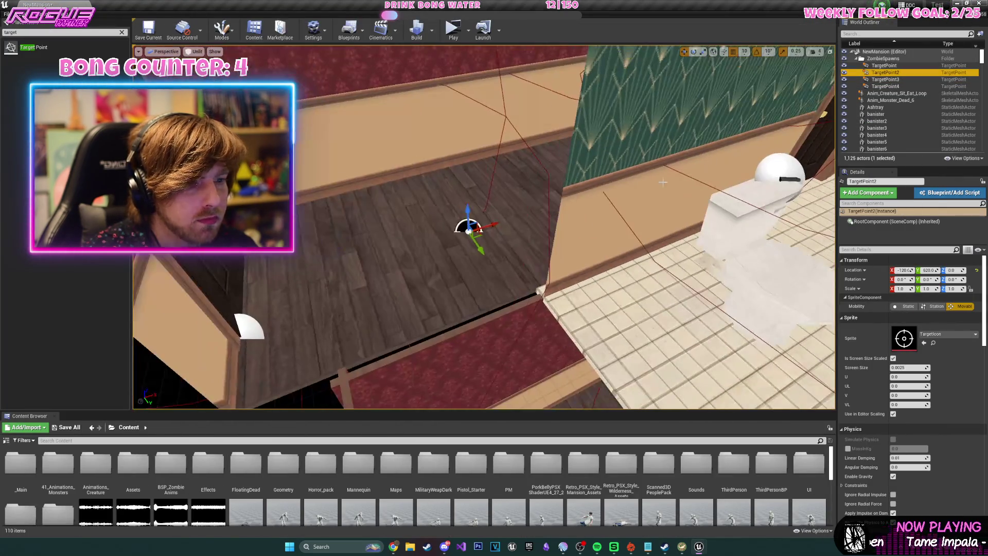
pyautogui.click(349, 28)
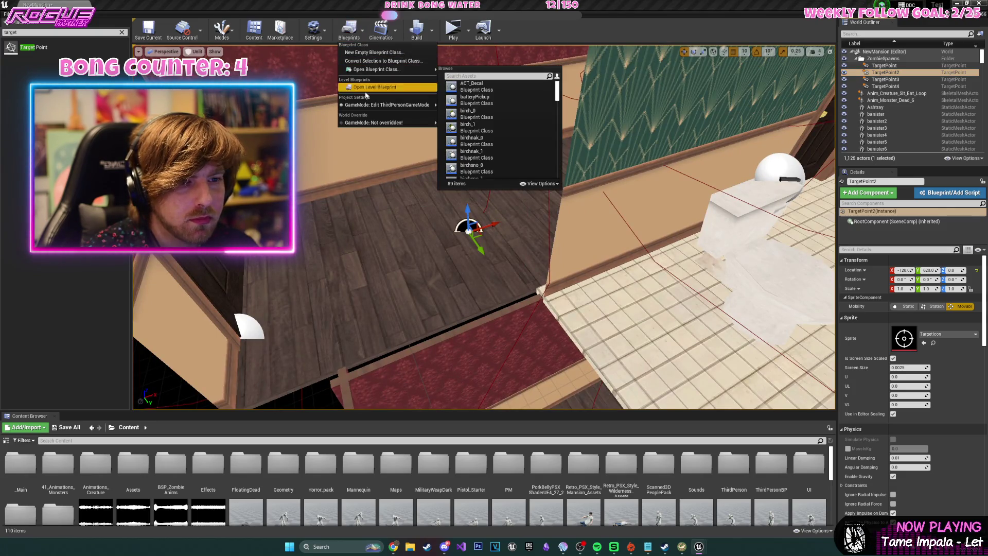
pyautogui.click(367, 88)
pyautogui.rightClick(377, 260)
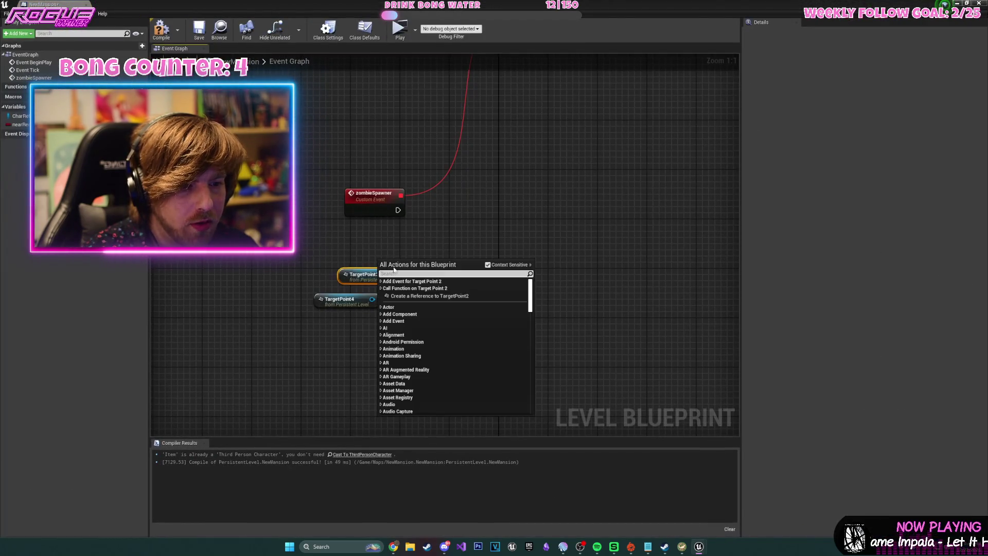
pyautogui.click(403, 298)
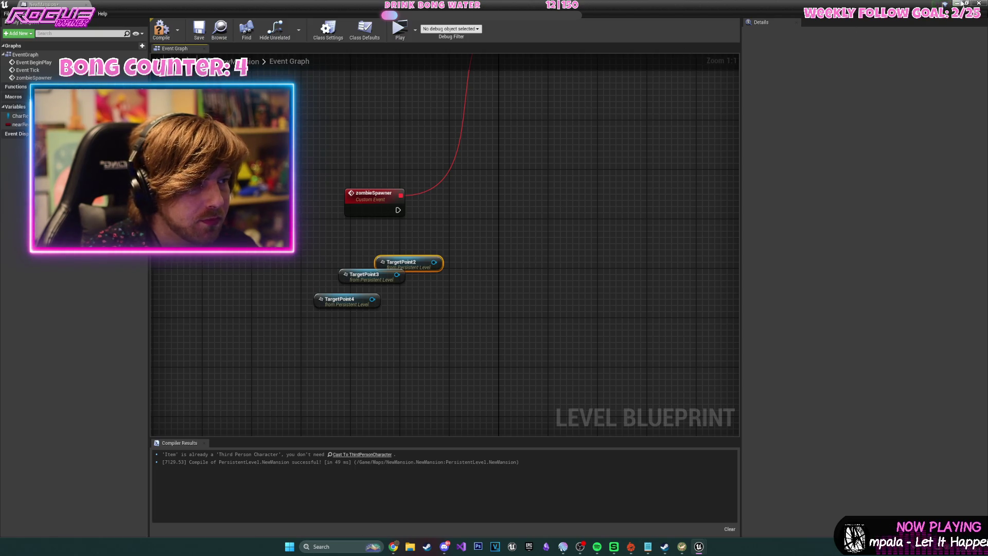
# Add a TargetPoint reference node to the Level Blueprint graph.
pyautogui.click(961, 3)
pyautogui.click(884, 66)
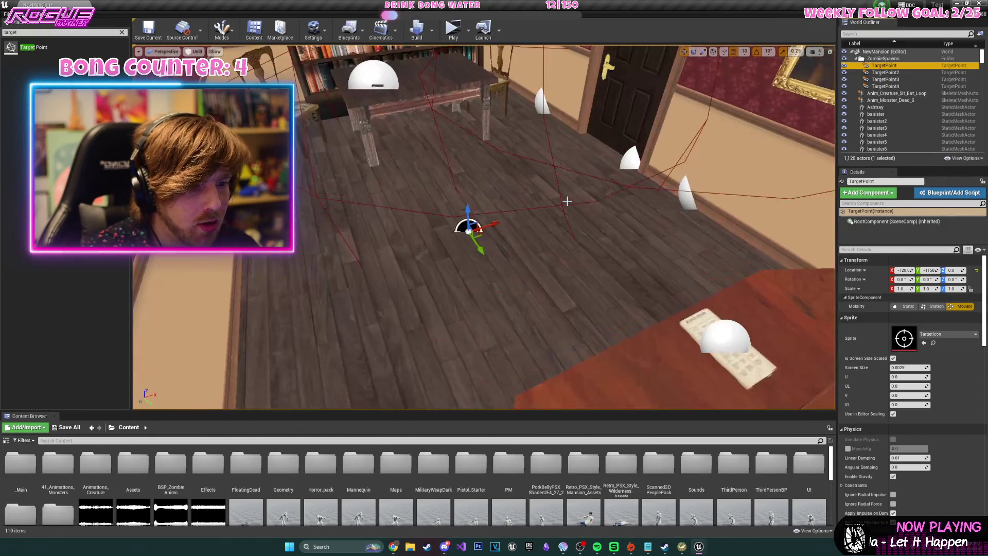
pyautogui.rightClick(468, 230)
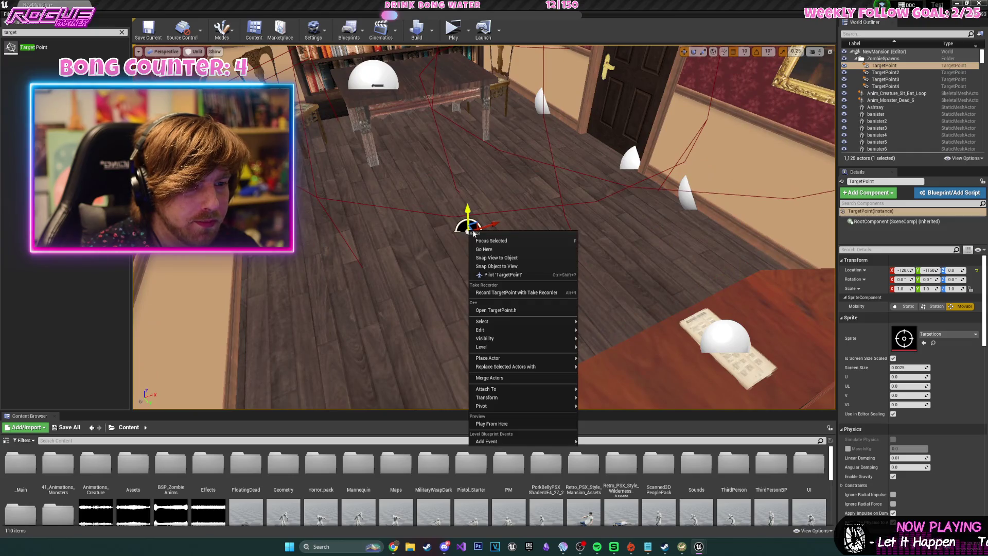
pyautogui.click(341, 30)
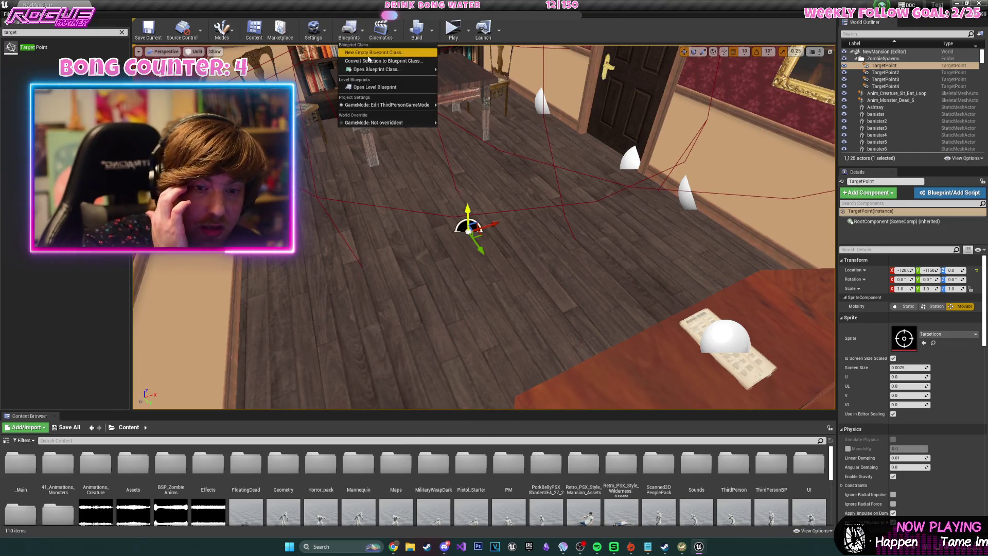
pyautogui.click(375, 87)
pyautogui.rightClick(418, 236)
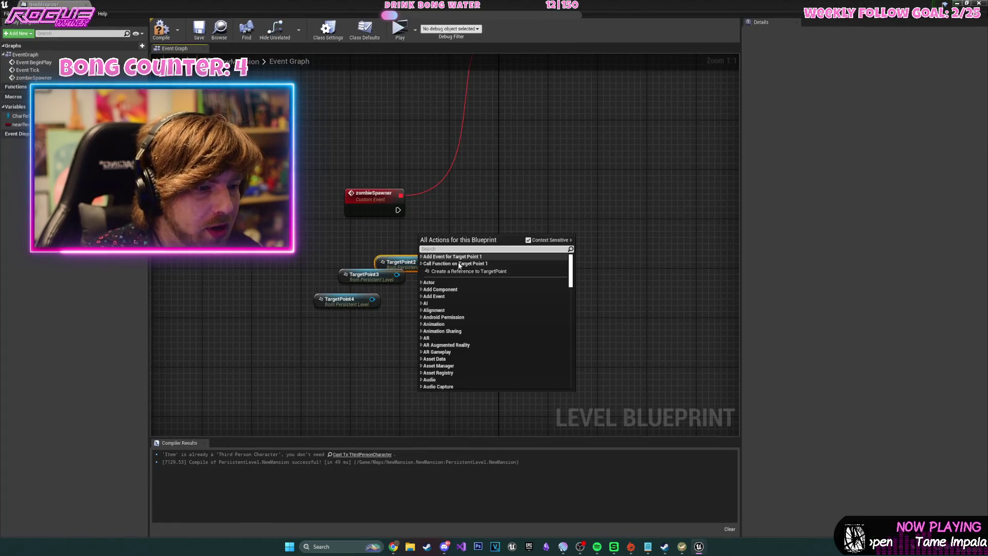
pyautogui.click(453, 261)
# Stack the four target point nodes in a column under zombieSpawner and add a new variable.
pyautogui.moveTo(430, 234); pyautogui.dragTo(356, 235)
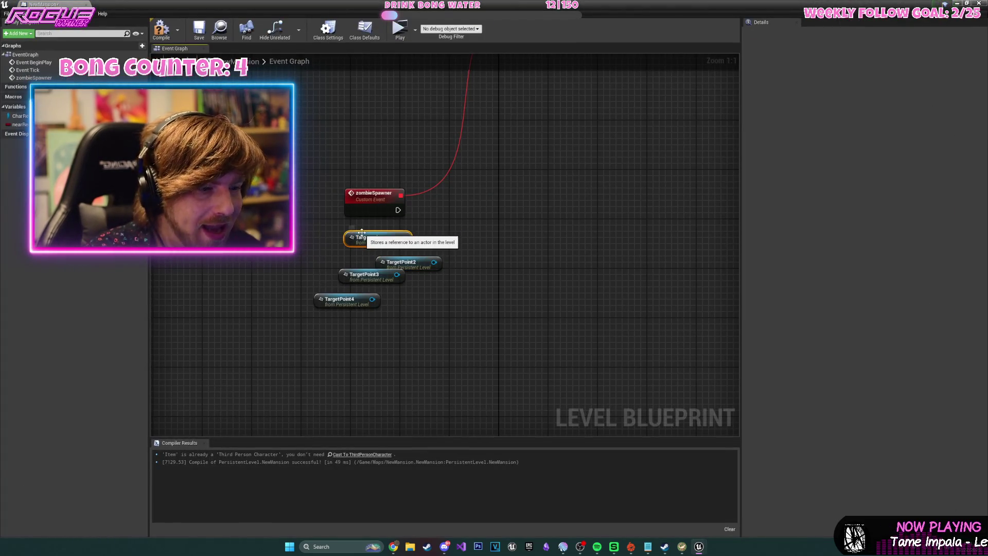
pyautogui.moveTo(404, 264)
pyautogui.mouseDown()
pyautogui.moveTo(378, 257)
pyautogui.moveTo(324, 349)
pyautogui.mouseUp()
pyautogui.moveTo(355, 306); pyautogui.dragTo(337, 331)
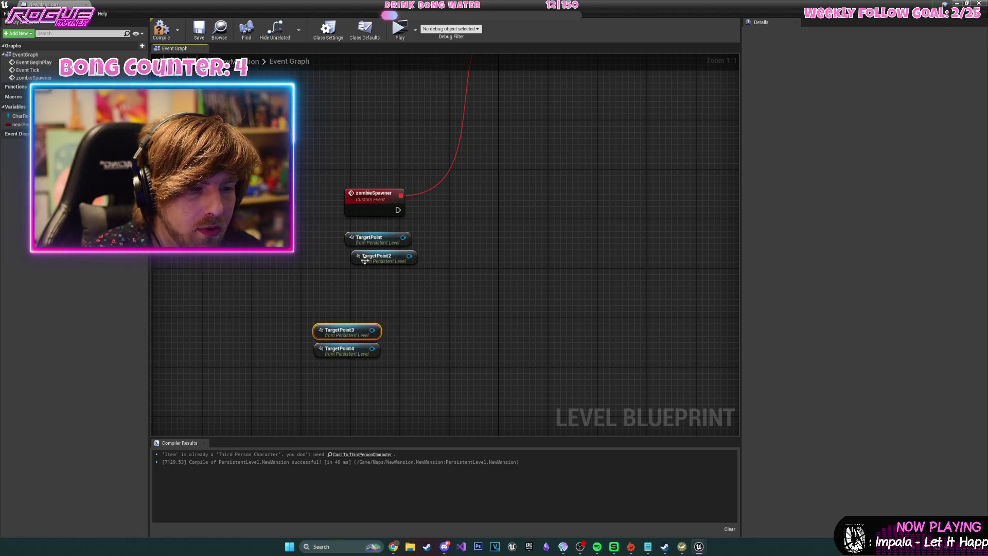
pyautogui.moveTo(361, 256); pyautogui.dragTo(342, 293)
pyautogui.moveTo(350, 240); pyautogui.dragTo(313, 276)
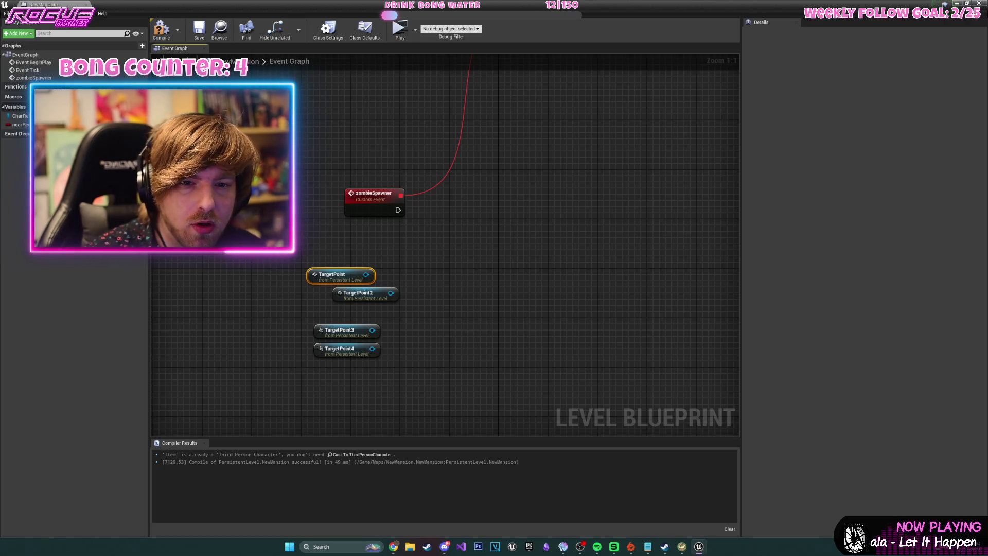
pyautogui.click(142, 106)
pyautogui.write('zombieSpawners')
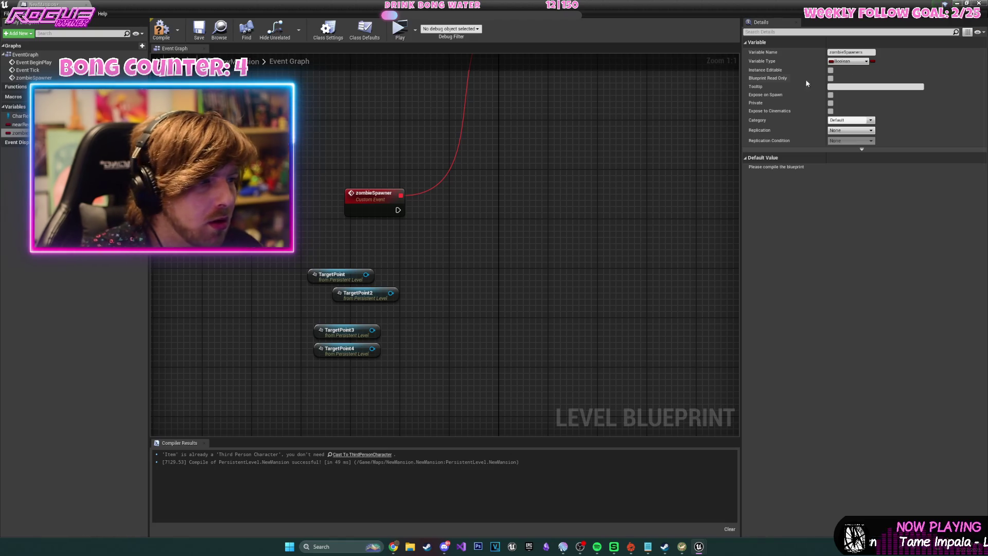
# Make zombieSpawners an array of Target Point object references and compile.
pyautogui.click(845, 62)
pyautogui.write('target')
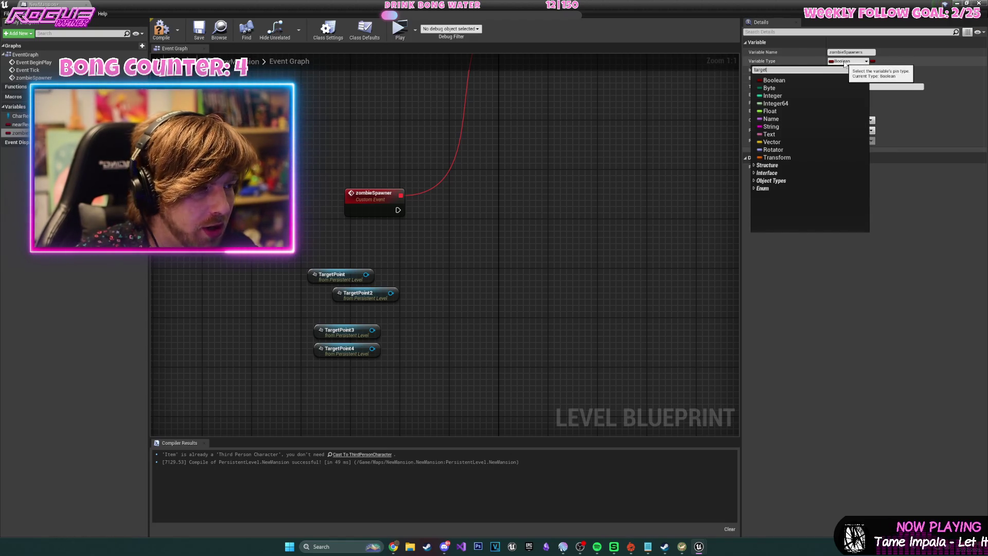
pyautogui.write('Po')
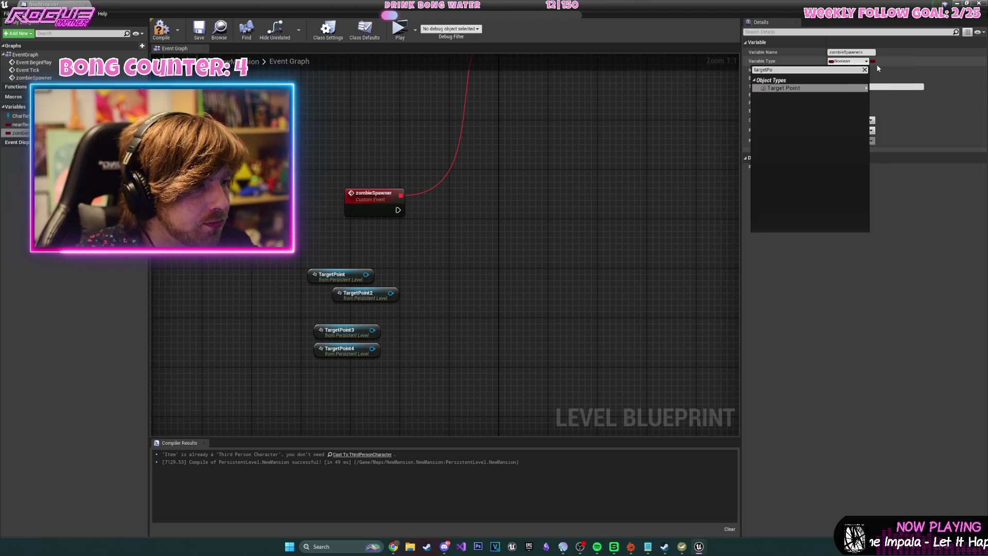
pyautogui.moveTo(844, 88)
pyautogui.click(890, 89)
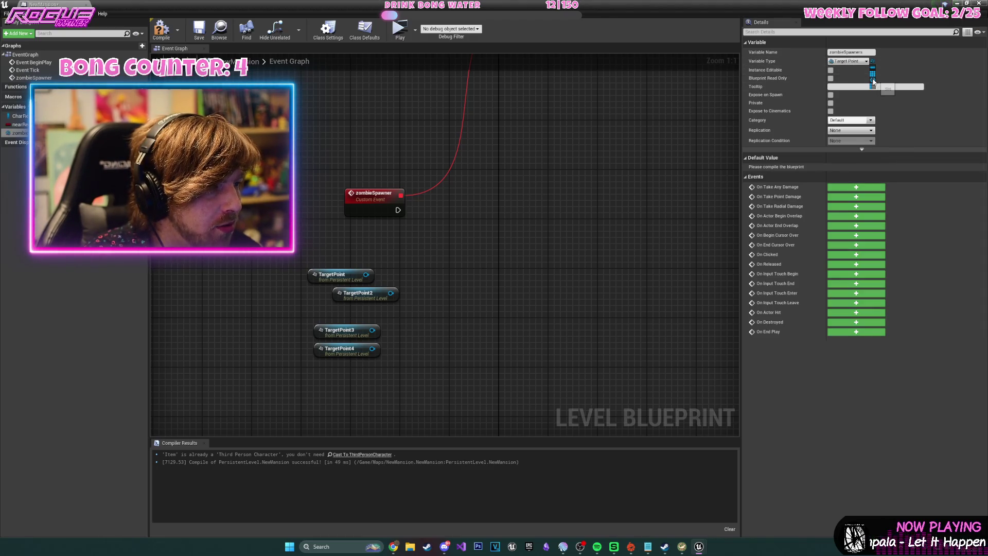
pyautogui.click(872, 86)
pyautogui.click(159, 30)
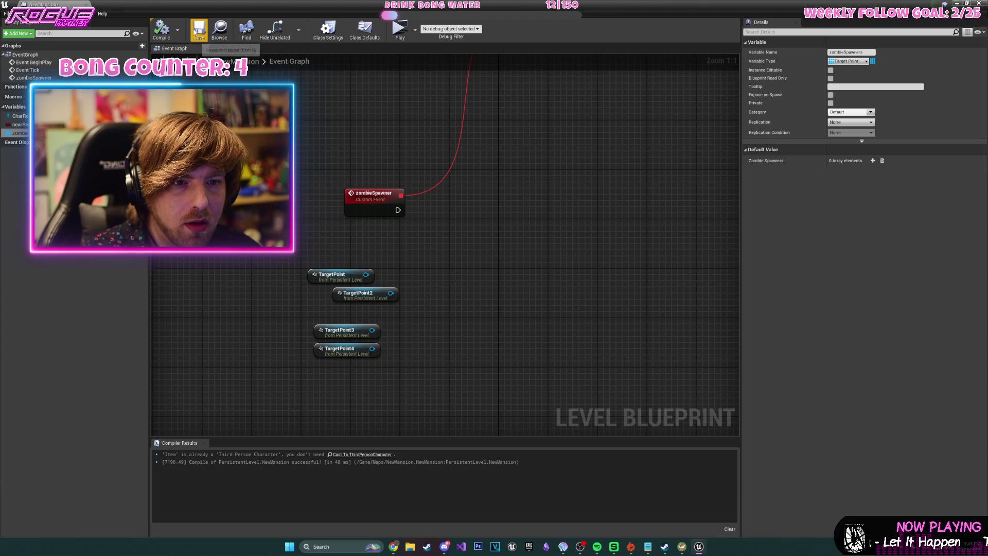
# Align TargetPoint2, then try a For Each Loop after zombieSpawner and delete it.
pyautogui.moveTo(359, 300); pyautogui.dragTo(339, 306)
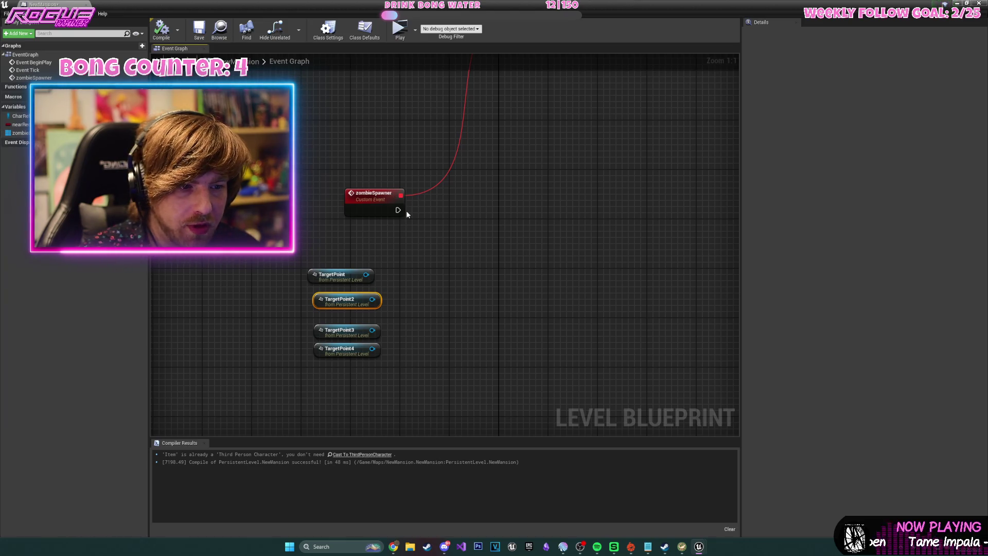
pyautogui.moveTo(396, 210); pyautogui.dragTo(443, 211)
pyautogui.write('for loop')
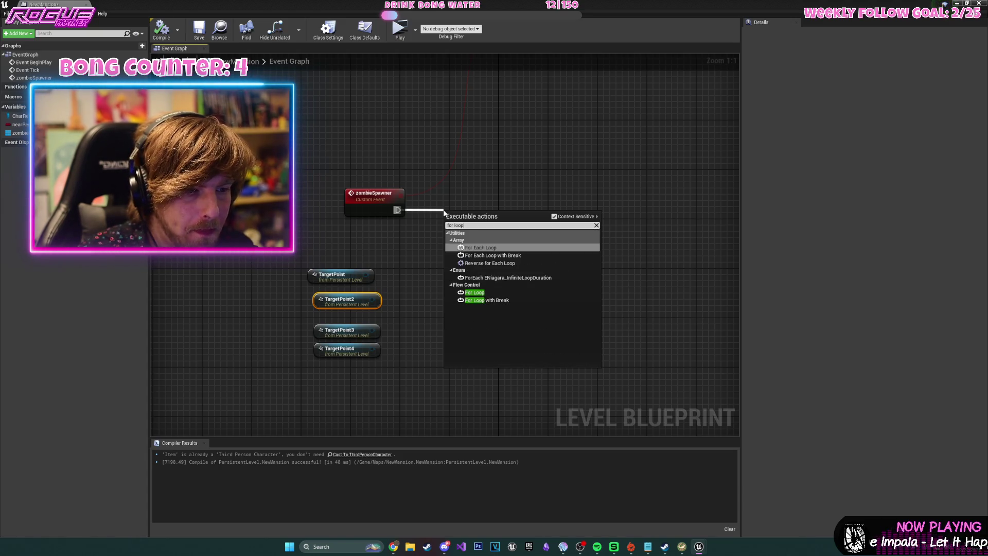
pyautogui.press('Return')
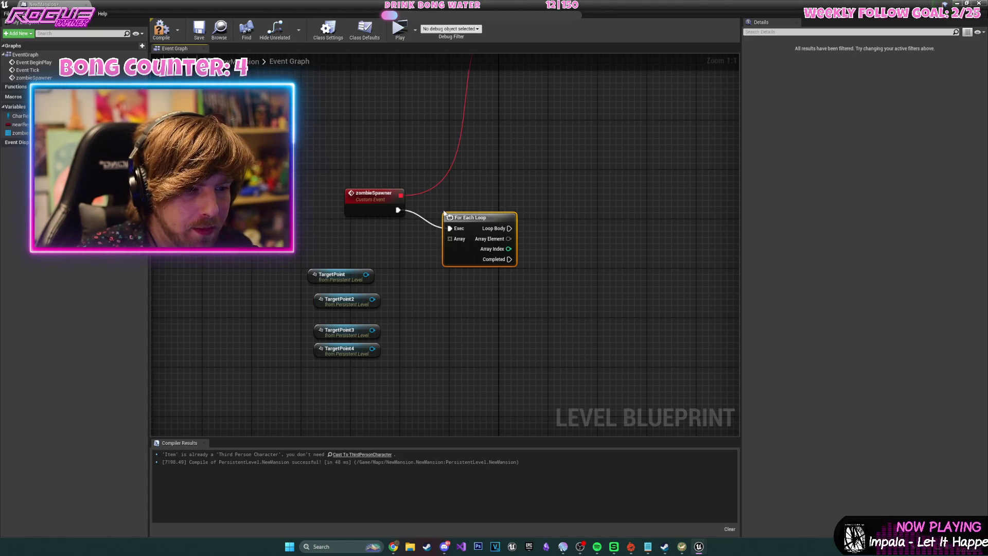
pyautogui.moveTo(483, 223)
pyautogui.mouseDown()
pyautogui.moveTo(488, 205)
pyautogui.moveTo(450, 212)
pyautogui.mouseUp()
pyautogui.press('Delete')
# Try a For Loop with Last Index 3, delete it, and place a Zombie Spawners getter.
pyautogui.write('for loo')
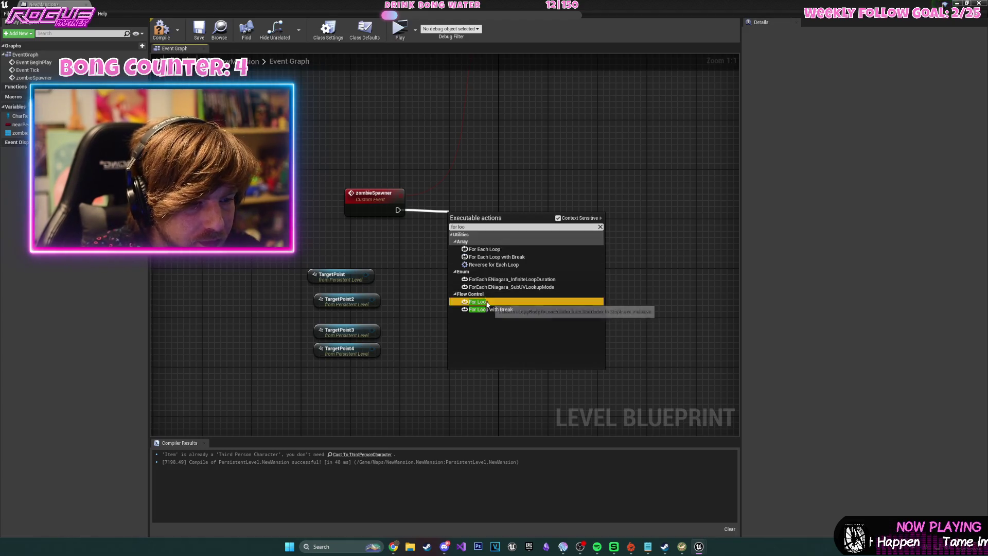
pyautogui.click(478, 301)
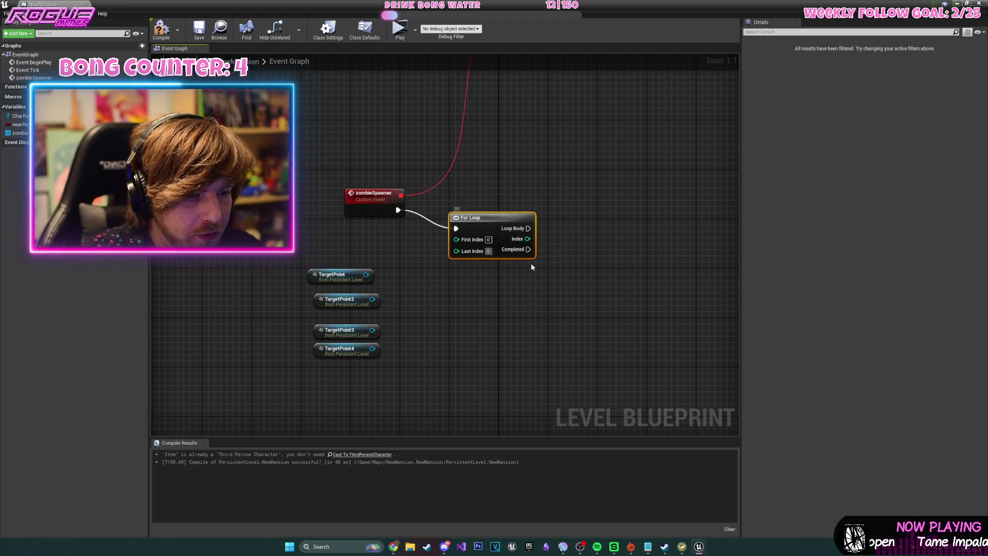
pyautogui.press('Return')
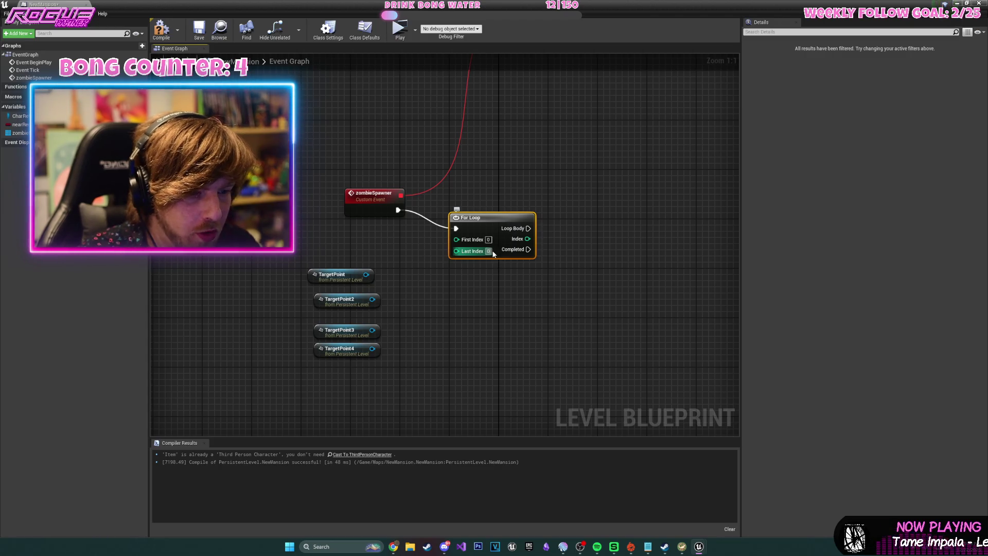
pyautogui.moveTo(494, 217); pyautogui.dragTo(457, 199)
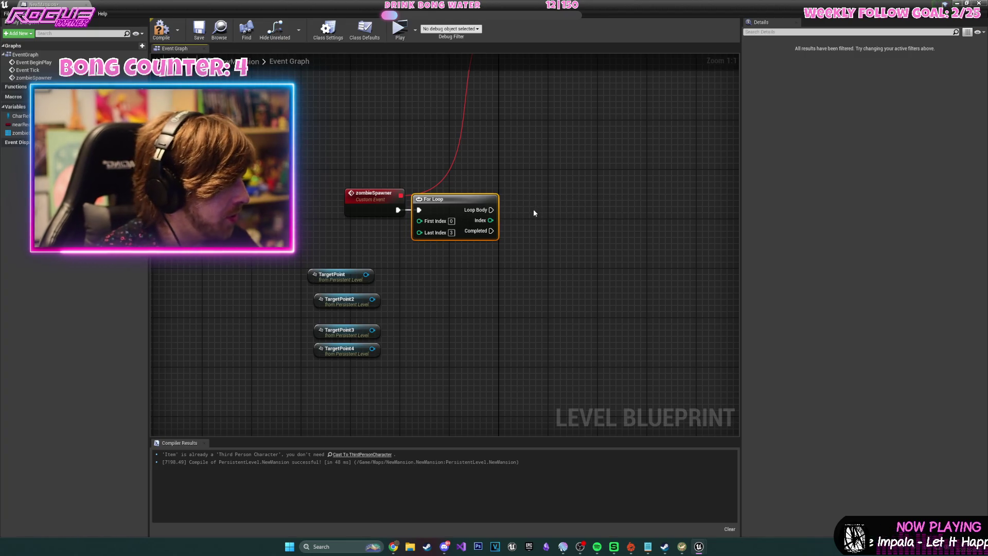
pyautogui.press('Delete')
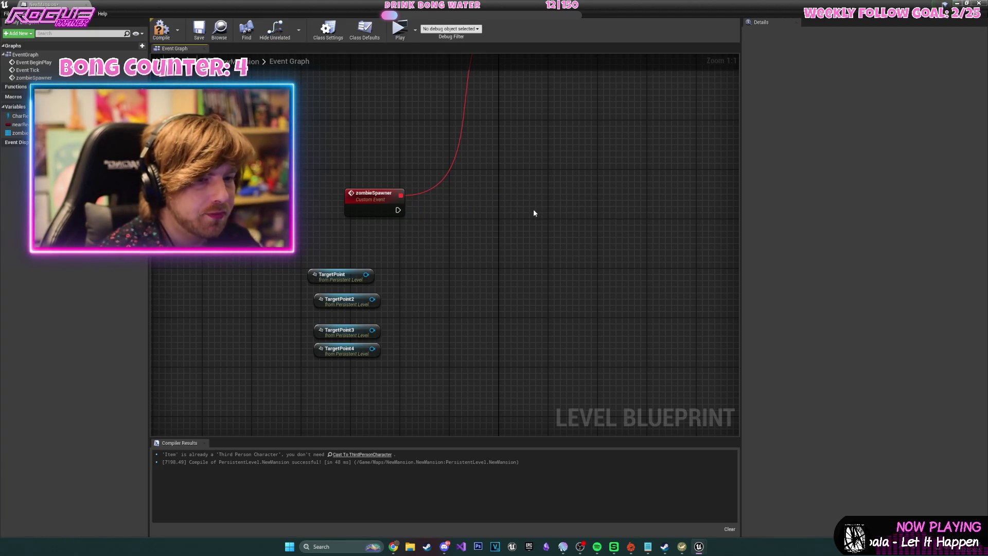
pyautogui.moveTo(21, 133)
pyautogui.mouseDown()
pyautogui.moveTo(410, 201)
pyautogui.moveTo(463, 220)
pyautogui.moveTo(448, 211)
pyautogui.moveTo(348, 238)
pyautogui.mouseUp()
pyautogui.moveTo(380, 237); pyautogui.dragTo(460, 225)
# Add an array ADD node fed by Zombie Spawners and move Event BeginPlay aside.
pyautogui.write('add')
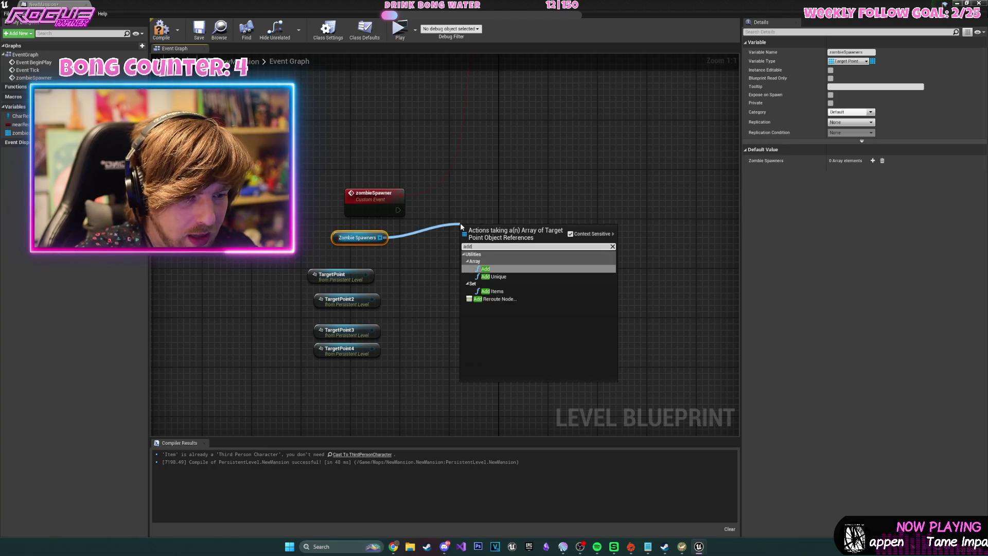
pyautogui.press('Return')
pyautogui.moveTo(483, 229)
pyautogui.mouseDown()
pyautogui.moveTo(435, 206)
pyautogui.moveTo(468, 239)
pyautogui.mouseUp()
pyautogui.moveTo(324, 222); pyautogui.dragTo(473, 392)
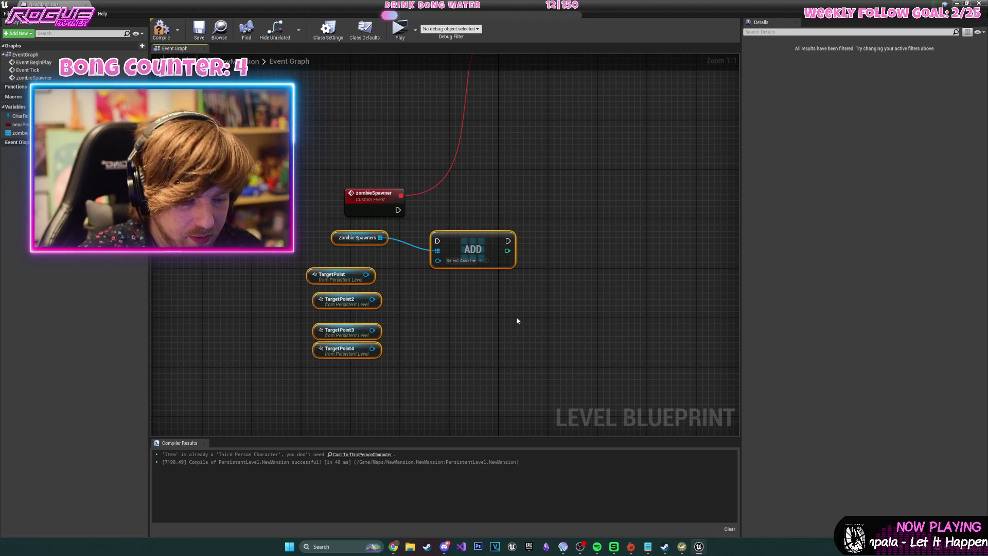
pyautogui.moveTo(511, 303)
pyautogui.mouseDown()
pyautogui.moveTo(500, 393)
pyautogui.moveTo(420, 390)
pyautogui.mouseUp()
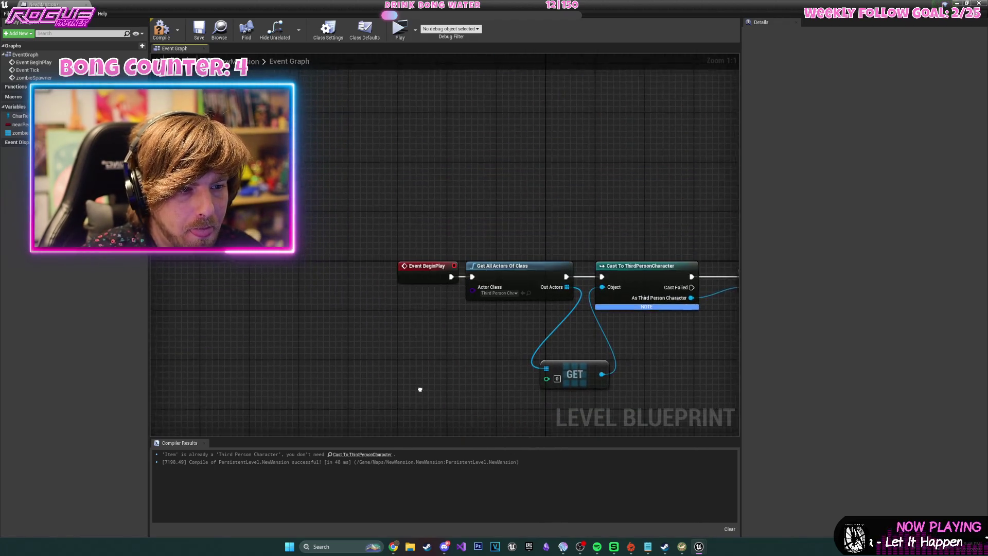
pyautogui.moveTo(427, 265); pyautogui.dragTo(187, 272)
pyautogui.moveTo(322, 133)
pyautogui.mouseDown()
pyautogui.moveTo(435, 108)
pyautogui.moveTo(450, 247)
pyautogui.mouseUp()
# Connect TargetPoint into the ADD node's item pin and tidy the Zombie Spawners nodes.
pyautogui.rightClick(507, 229)
pyautogui.click(570, 182)
pyautogui.moveTo(574, 282)
pyautogui.mouseDown()
pyautogui.moveTo(508, 202)
pyautogui.moveTo(606, 300)
pyautogui.mouseUp()
pyautogui.moveTo(469, 307); pyautogui.dragTo(570, 311)
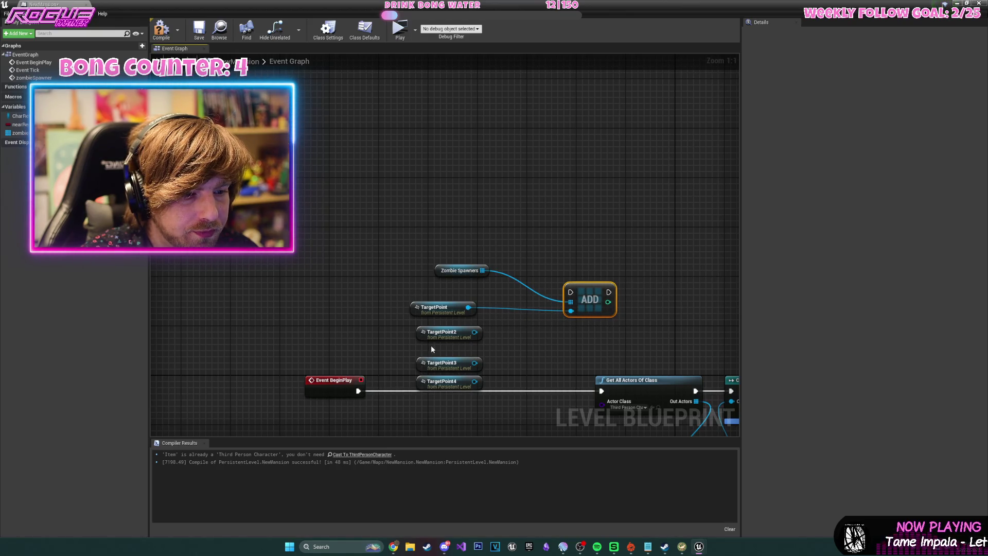
pyautogui.moveTo(429, 334); pyautogui.dragTo(389, 341)
pyautogui.moveTo(425, 308)
pyautogui.mouseDown()
pyautogui.moveTo(542, 237)
pyautogui.moveTo(455, 180)
pyautogui.mouseUp()
pyautogui.moveTo(595, 216)
pyautogui.mouseDown()
pyautogui.moveTo(450, 200)
pyautogui.moveTo(411, 111)
pyautogui.mouseUp()
pyautogui.moveTo(564, 211); pyautogui.dragTo(503, 137)
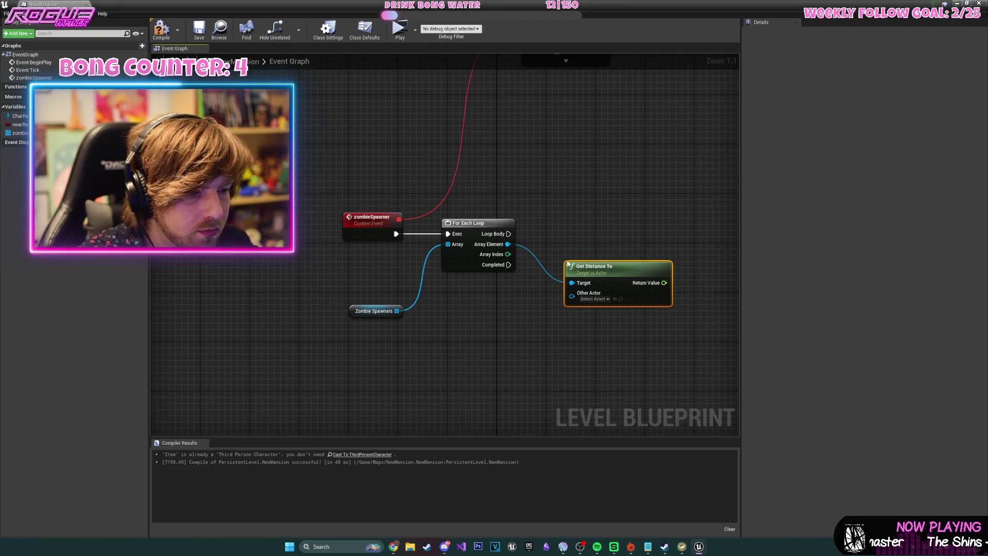
# Add a Get Player Character node feeding Get Distance To's Other Actor.
pyautogui.moveTo(568, 264); pyautogui.dragTo(562, 251)
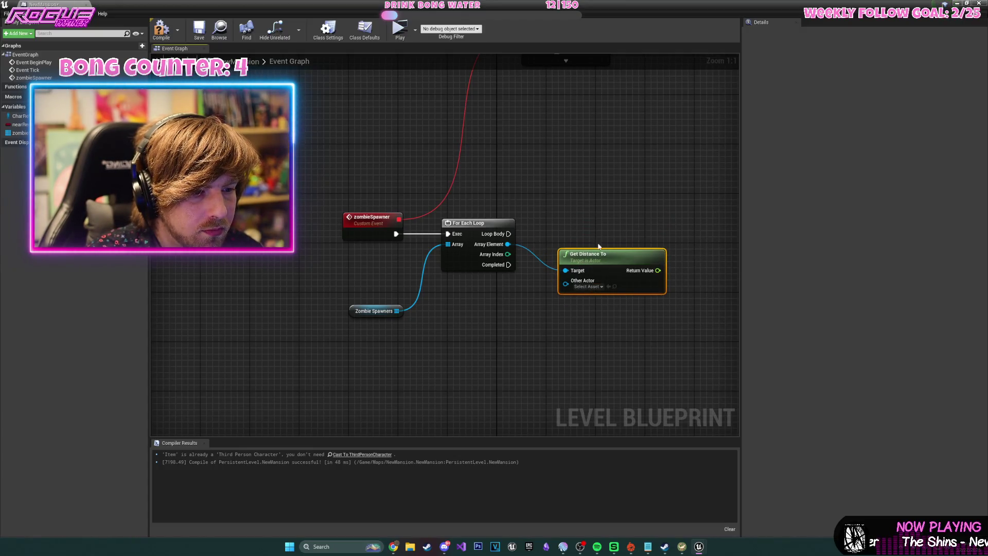
pyautogui.rightClick(410, 325)
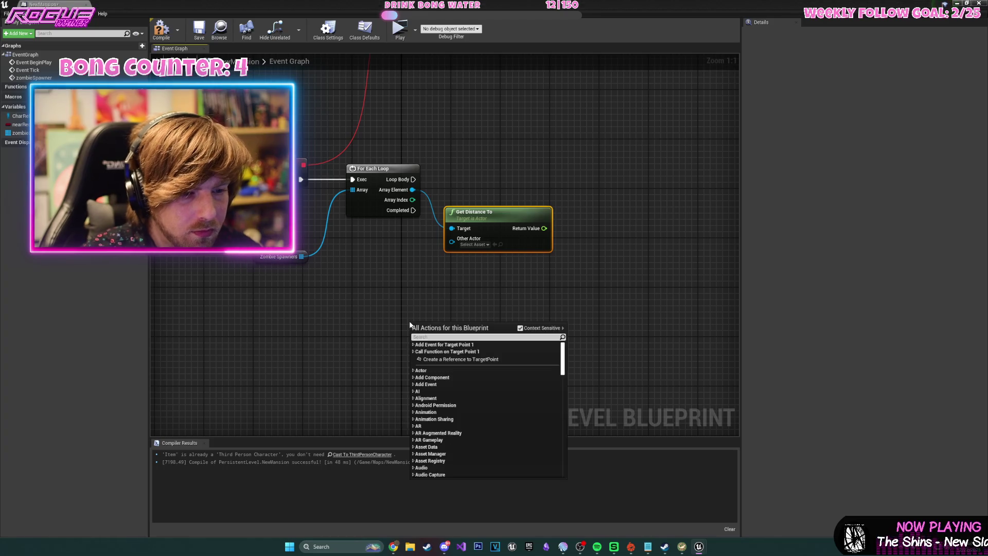
pyautogui.write('get play')
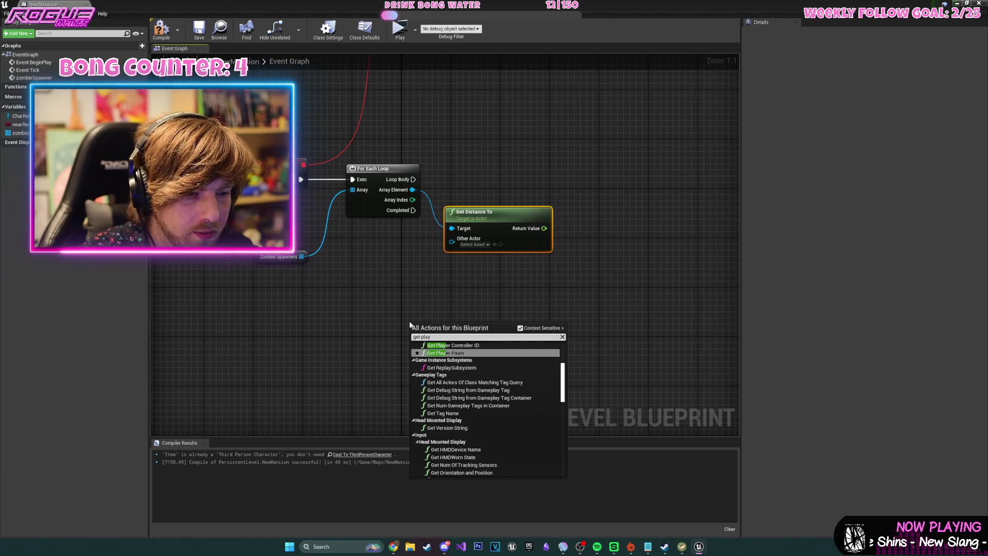
pyautogui.write('er')
pyautogui.press('Up')
pyautogui.press('Up')
pyautogui.press('Up')
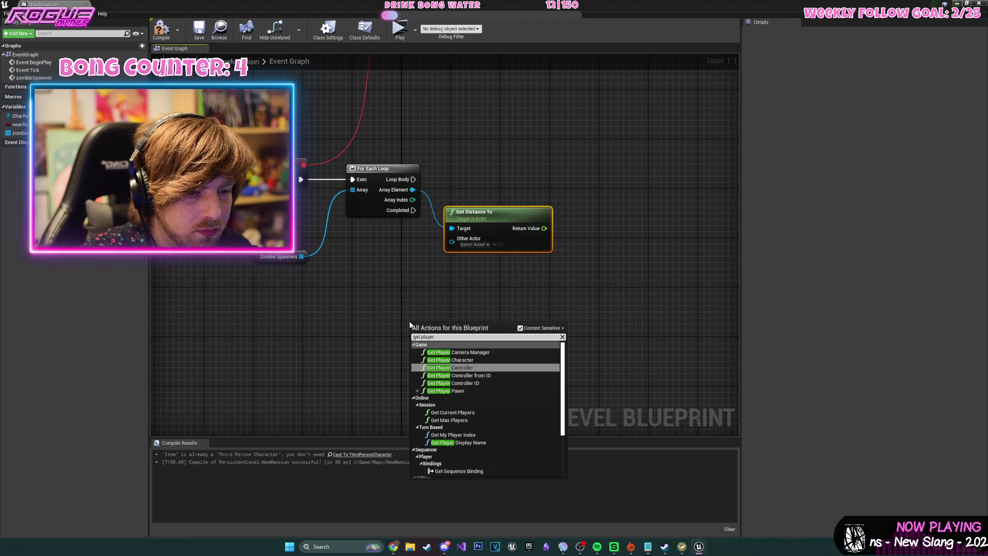
pyautogui.press('Return')
pyautogui.moveTo(495, 340)
pyautogui.mouseDown()
pyautogui.moveTo(451, 238)
pyautogui.moveTo(438, 261)
pyautogui.moveTo(461, 316)
pyautogui.mouseUp()
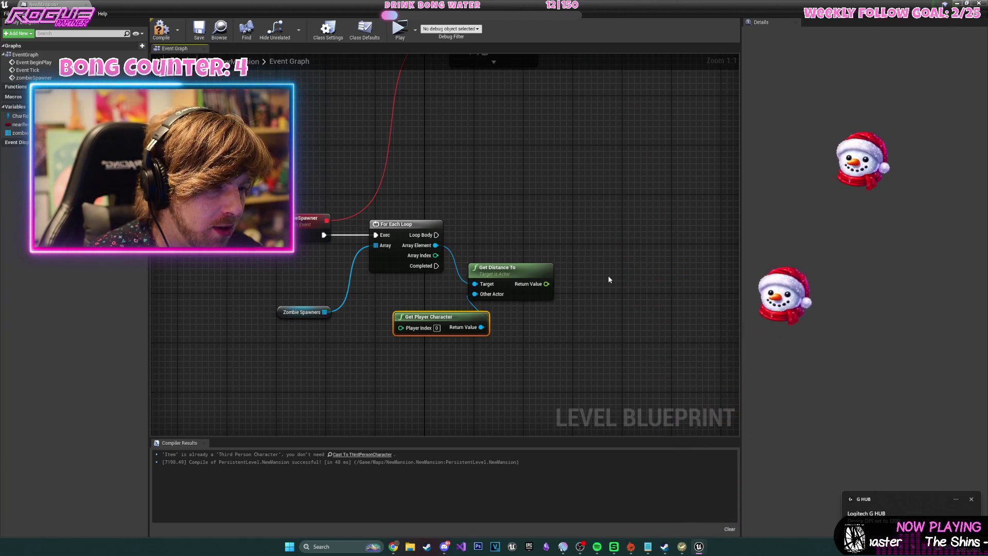
# Create a new variable named zombieSpawnDistance.
pyautogui.moveTo(495, 278); pyautogui.dragTo(488, 272)
pyautogui.moveTo(583, 348)
pyautogui.mouseDown()
pyautogui.moveTo(509, 335)
pyautogui.moveTo(554, 363)
pyautogui.mouseUp()
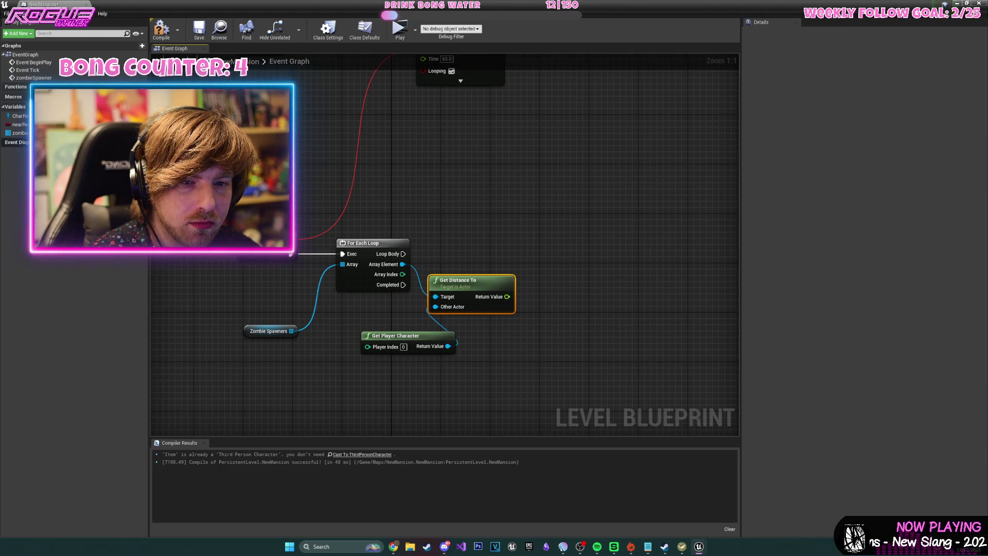
pyautogui.click(142, 107)
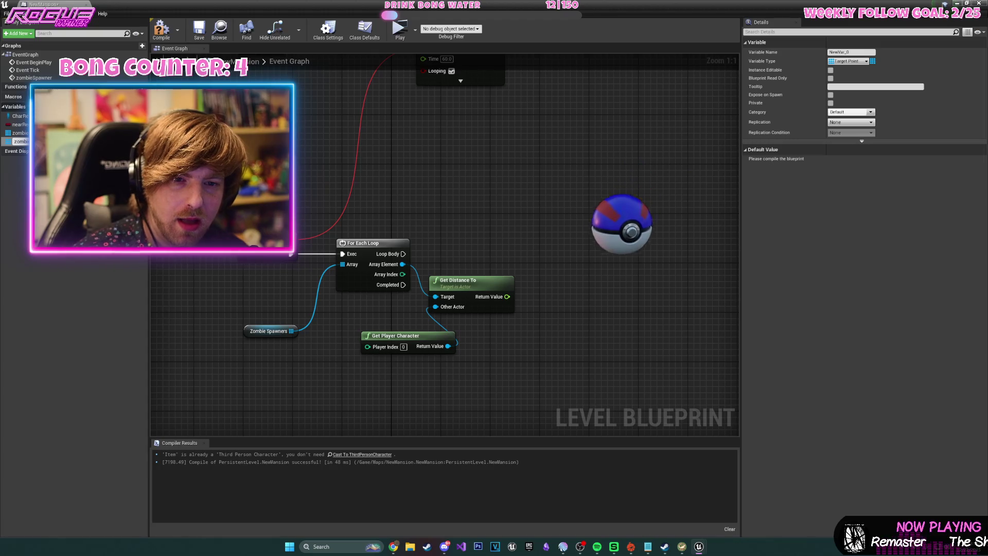
pyautogui.press('Return')
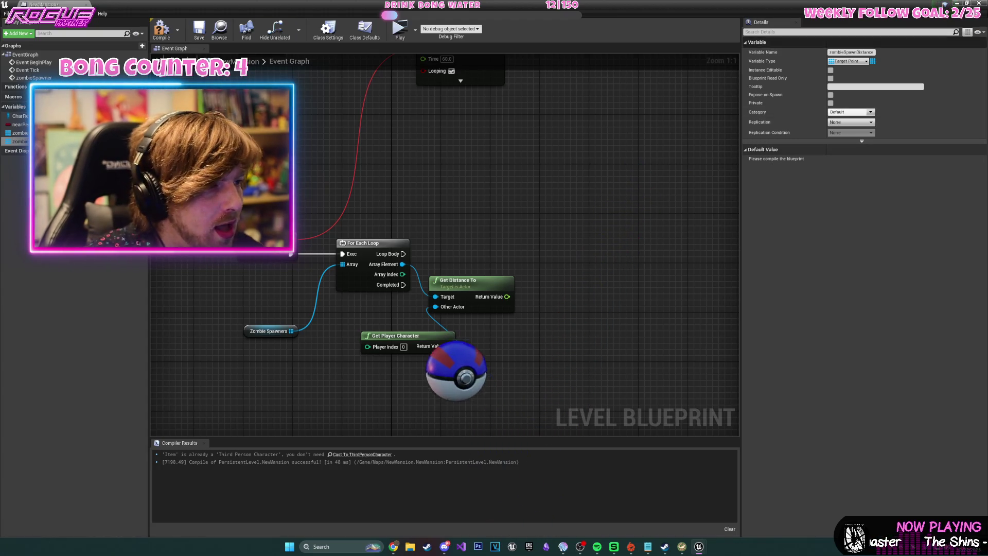
# Make zombieSpawnDistance a single Float defaulting to 1000.0, compiling and saving along the way.
pyautogui.click(848, 61)
pyautogui.click(795, 116)
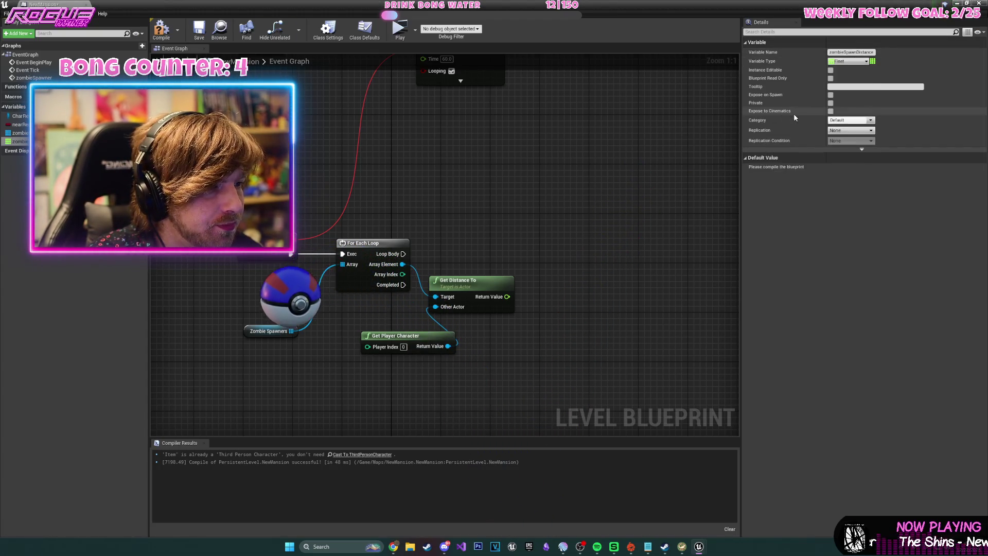
pyautogui.click(161, 28)
pyautogui.click(199, 31)
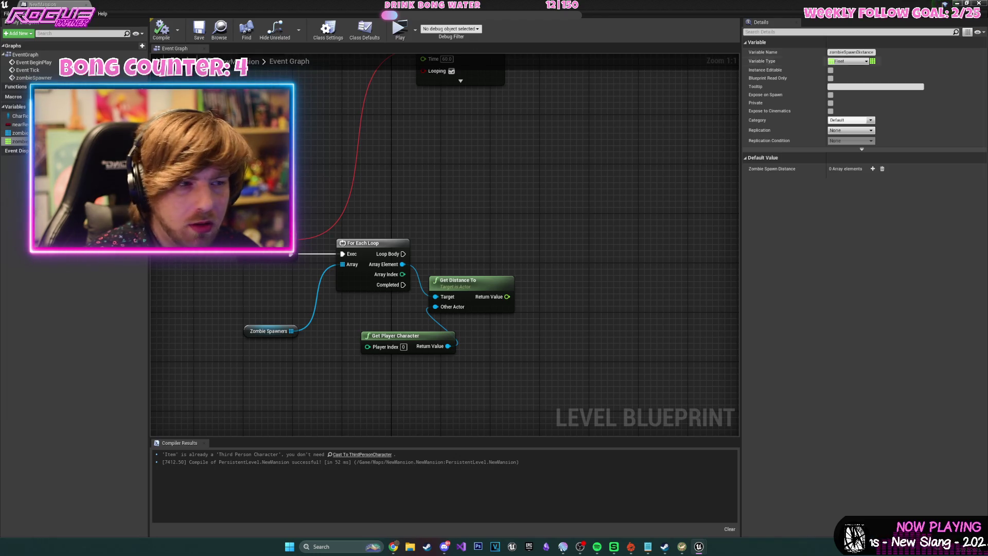
pyautogui.click(873, 61)
pyautogui.click(881, 71)
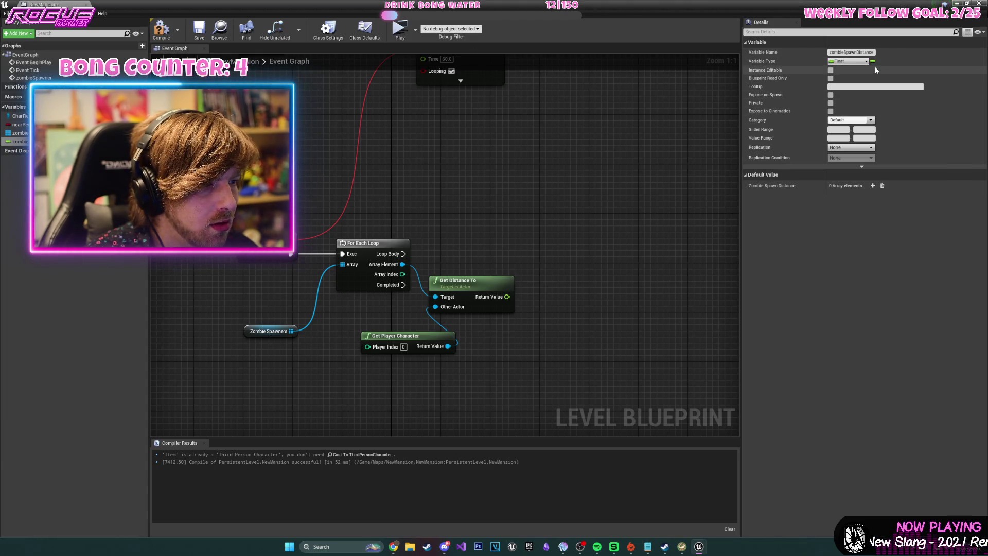
pyautogui.click(161, 28)
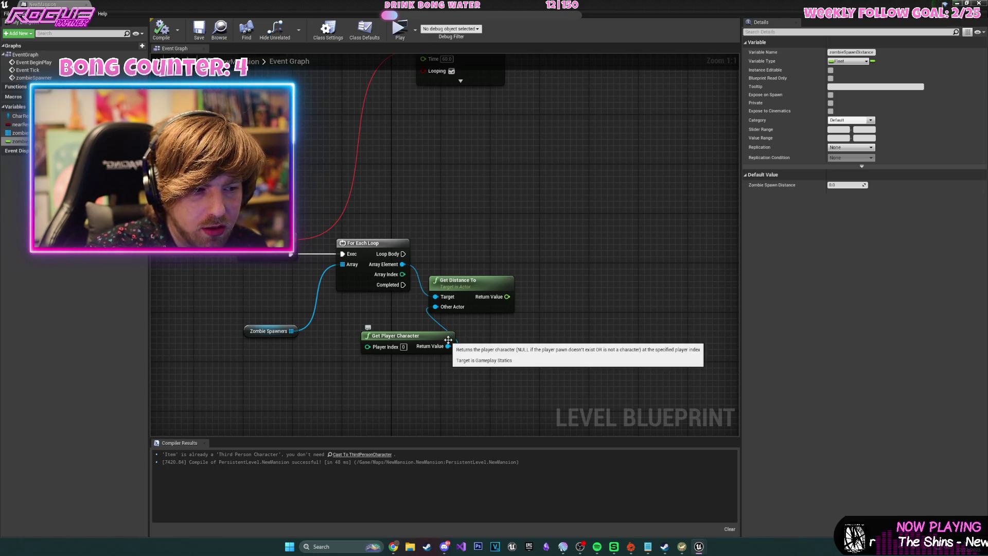
pyautogui.click(840, 185)
pyautogui.write('1000')
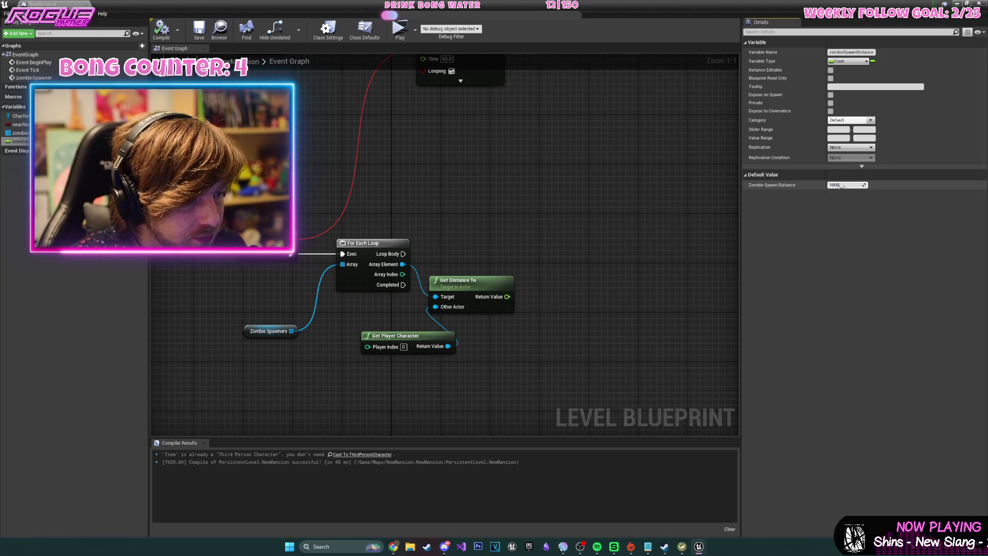
pyautogui.press('Return')
pyautogui.click(161, 30)
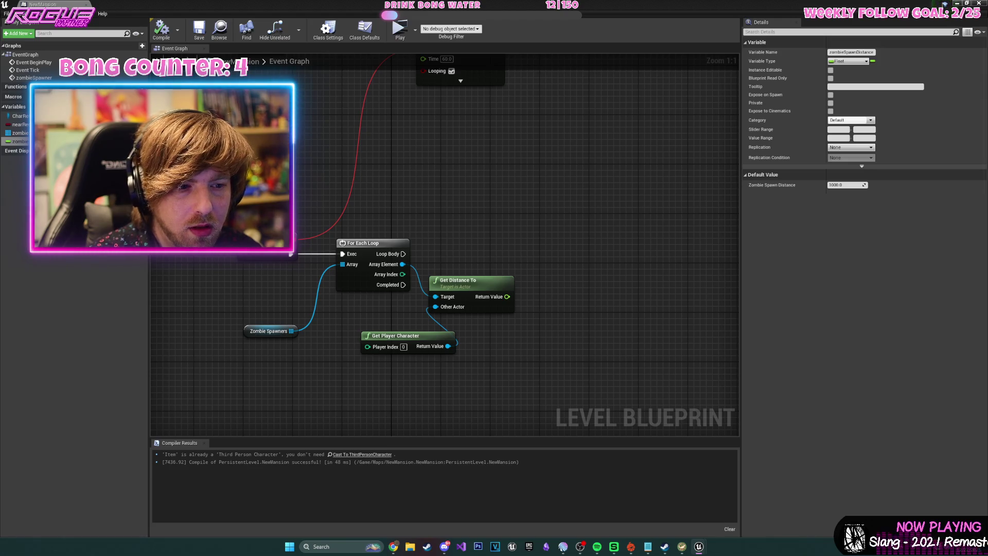
# Compare Get Distance To's Return Value < Zombie Spawn Distance with a Float less-than node.
pyautogui.moveTo(20, 142)
pyautogui.mouseDown()
pyautogui.moveTo(584, 261)
pyautogui.moveTo(479, 251)
pyautogui.mouseUp()
pyautogui.click(541, 259)
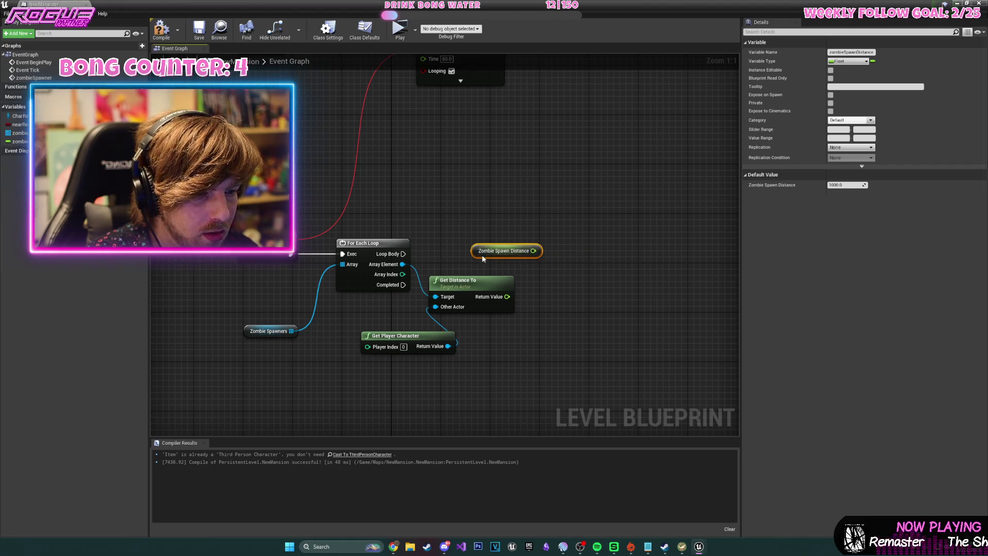
pyautogui.moveTo(507, 297); pyautogui.dragTo(561, 292)
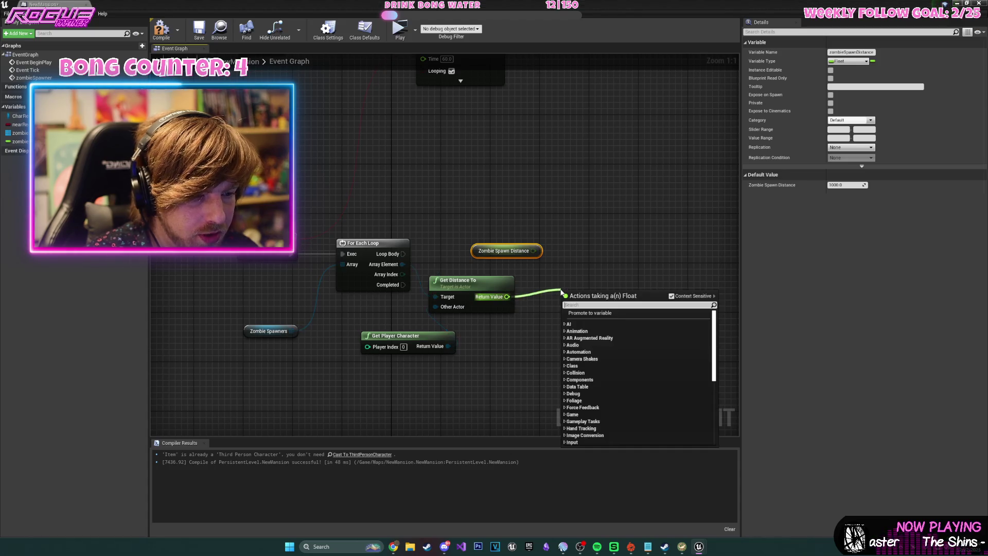
pyautogui.write('<')
pyautogui.press('Return')
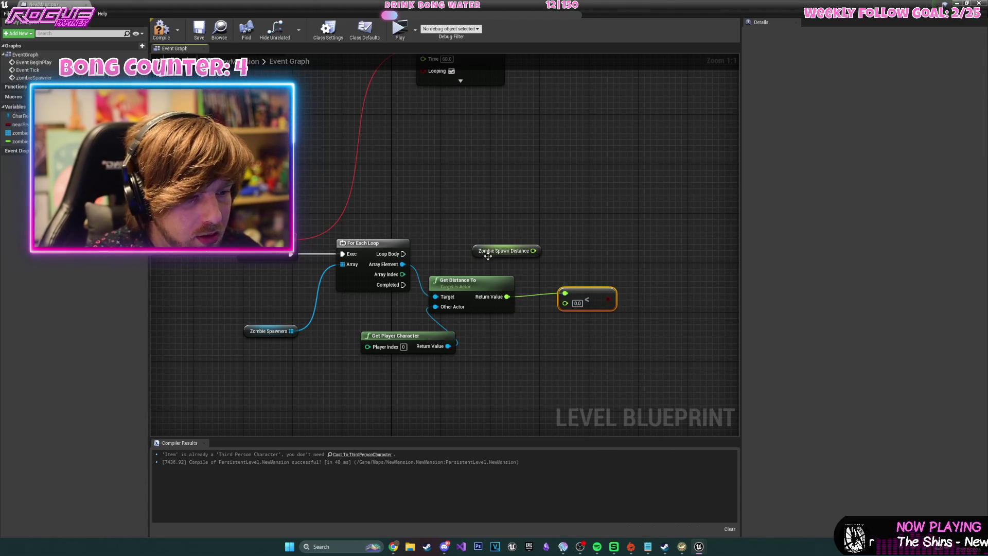
pyautogui.moveTo(483, 255)
pyautogui.mouseDown()
pyautogui.moveTo(513, 359)
pyautogui.moveTo(564, 309)
pyautogui.mouseUp()
pyautogui.moveTo(530, 352); pyautogui.dragTo(493, 340)
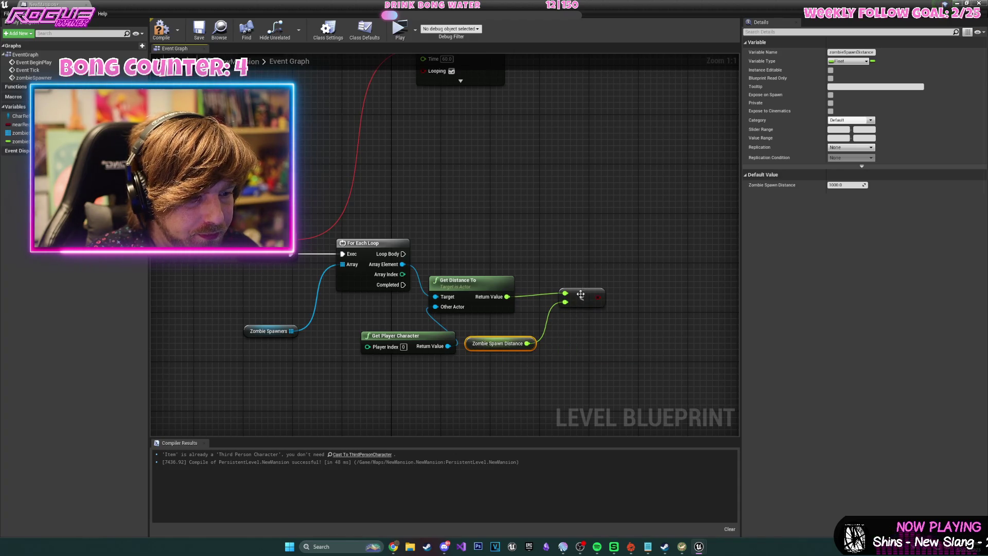
pyautogui.moveTo(581, 294); pyautogui.dragTo(562, 289)
# Add a Branch after Loop Body driven by the comparison, then create another variable.
pyautogui.moveTo(403, 254); pyautogui.dragTo(618, 249)
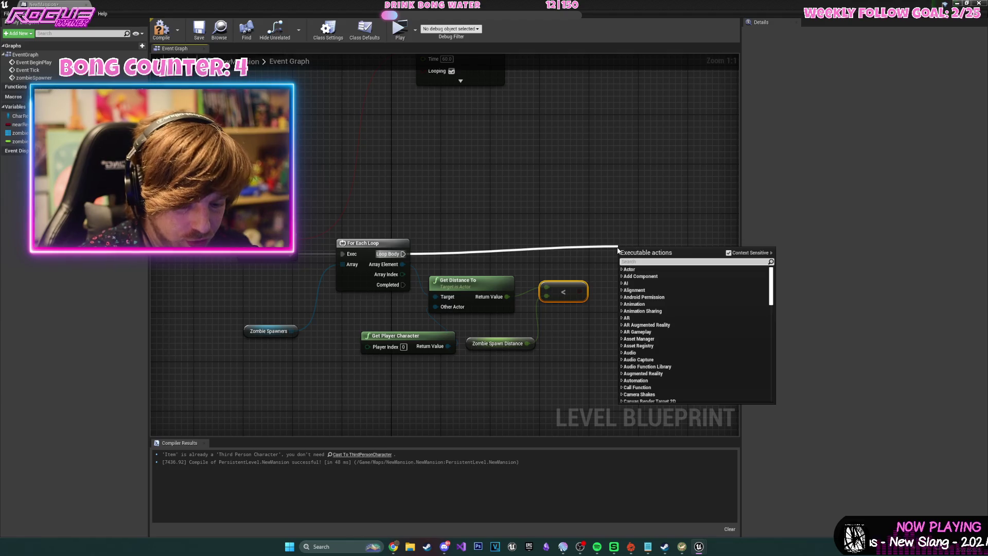
pyautogui.write('branch')
pyautogui.press('Return')
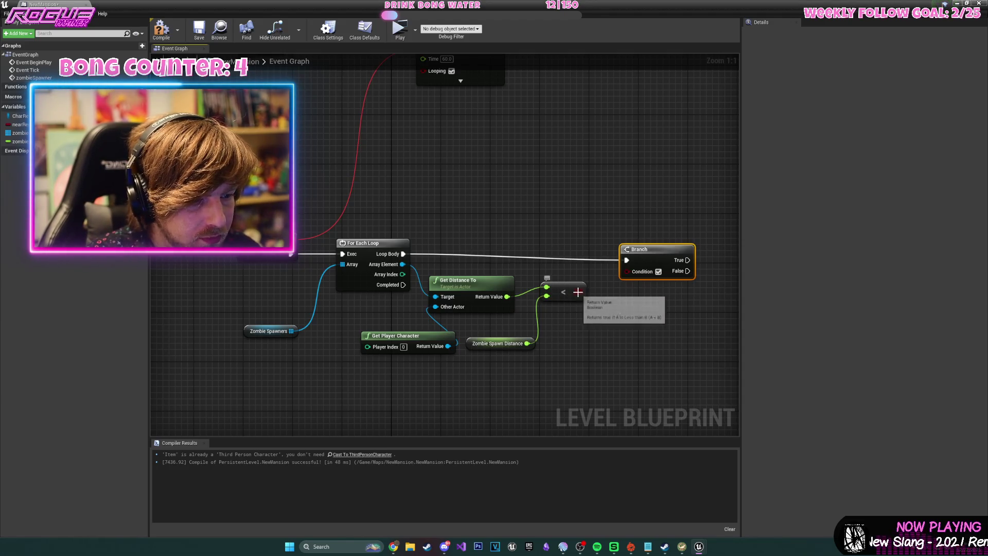
pyautogui.moveTo(577, 292); pyautogui.dragTo(628, 272)
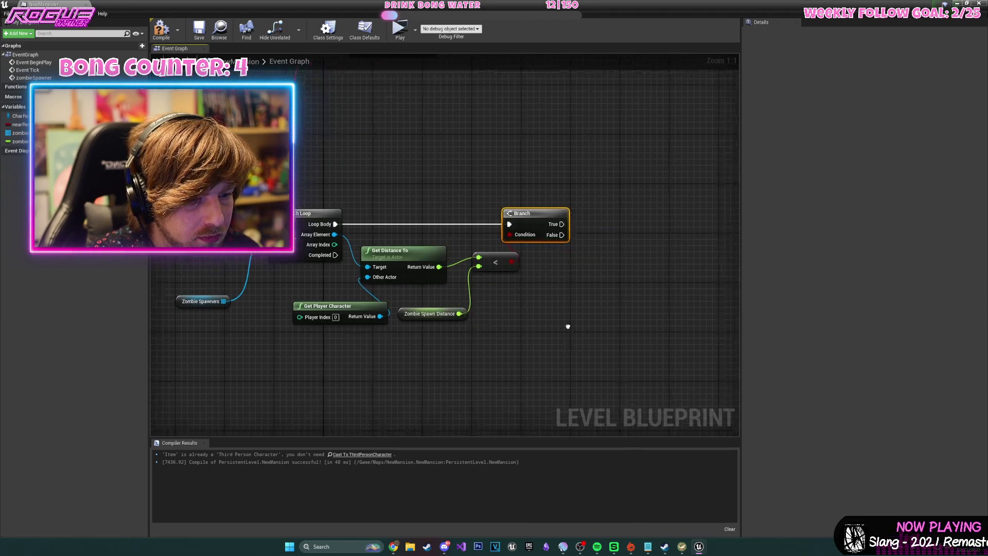
pyautogui.moveTo(570, 327); pyautogui.dragTo(568, 329)
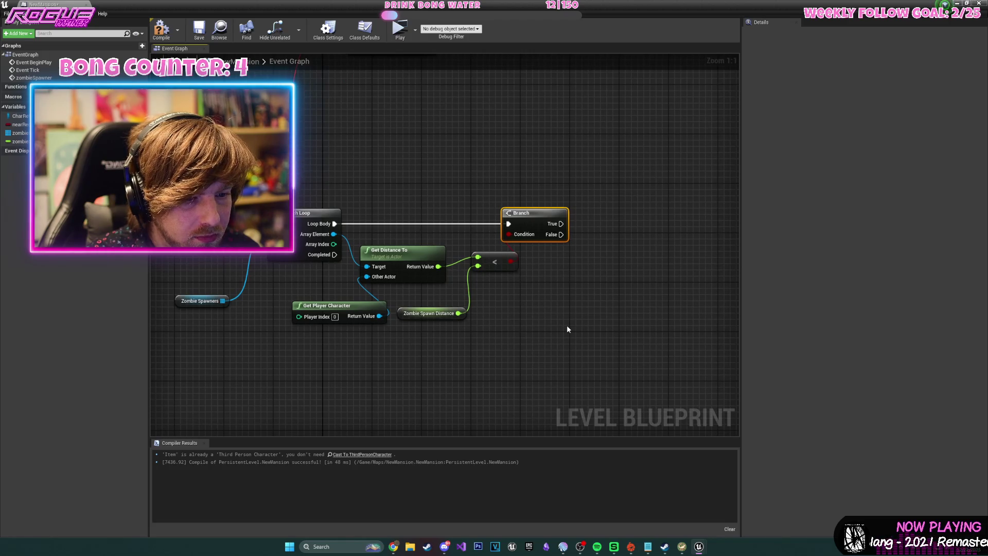
pyautogui.rightClick(334, 234)
pyautogui.click(372, 191)
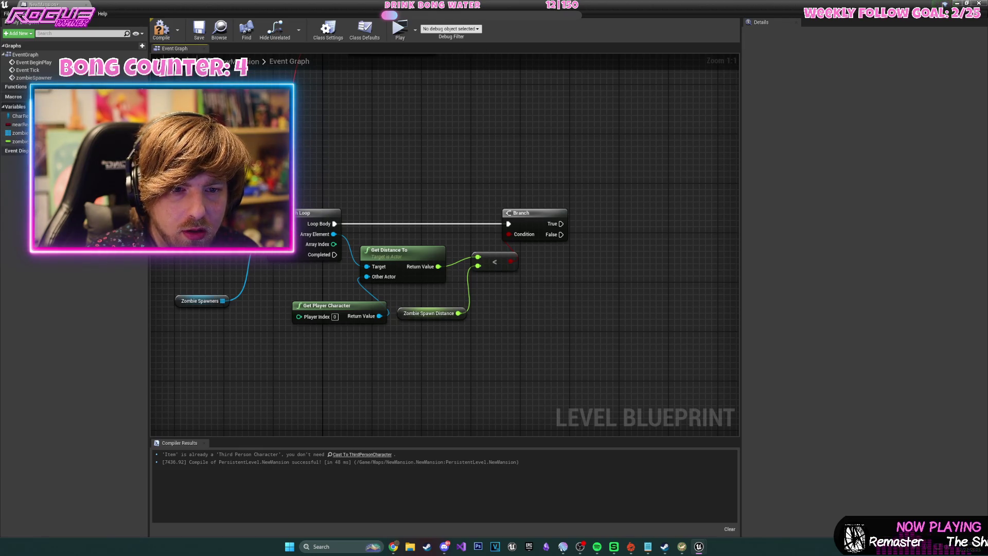
pyautogui.click(142, 106)
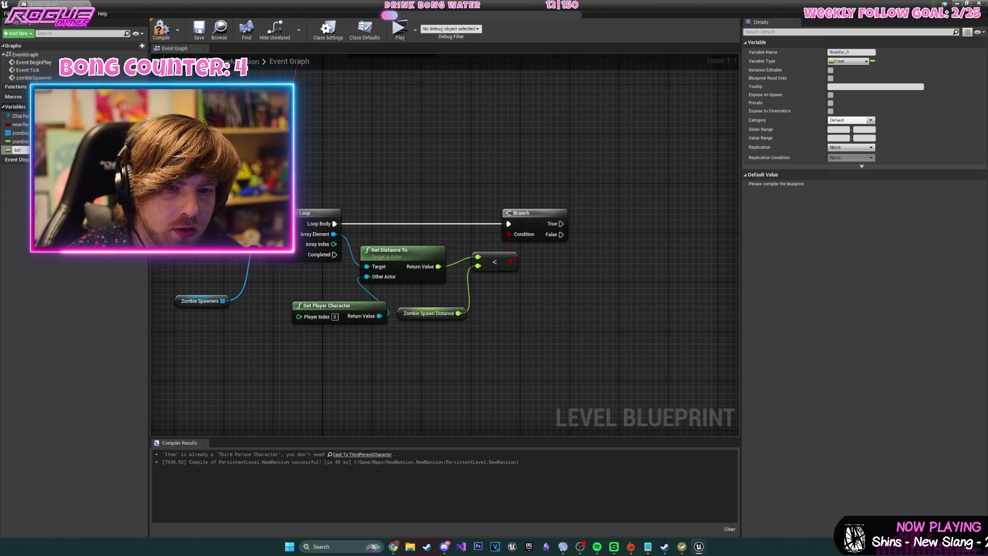
# Name the new variable pointToSpawnZombie and make it a Target Point object reference.
pyautogui.press('BackSpace')
pyautogui.press('BackSpace')
pyautogui.press('BackSpace')
pyautogui.write('z')
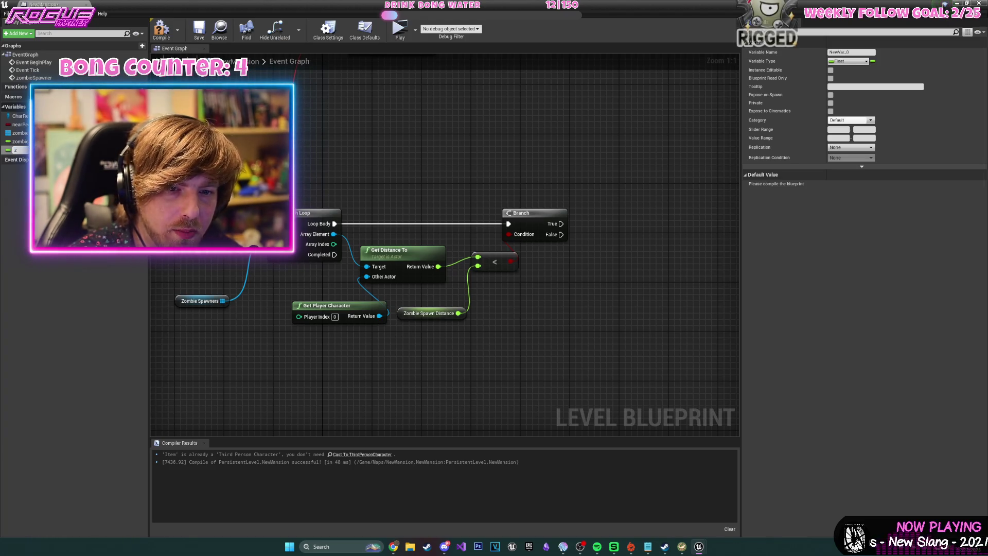
pyautogui.write('pointT')
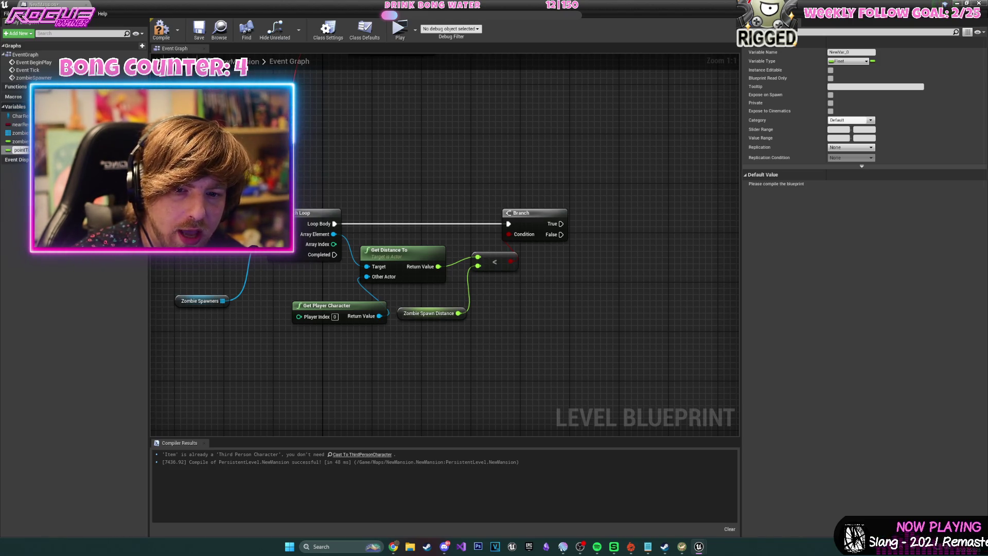
pyautogui.press('Return')
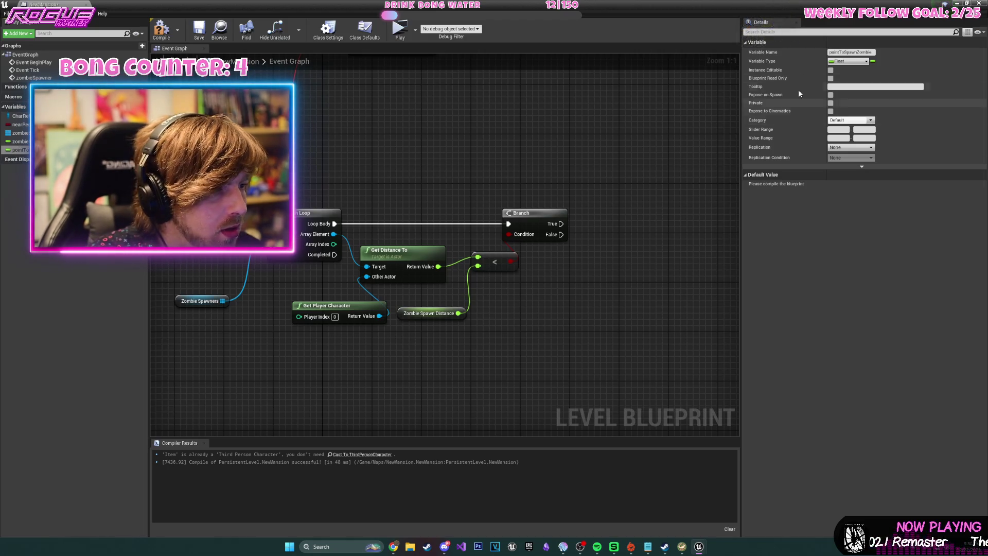
pyautogui.click(848, 61)
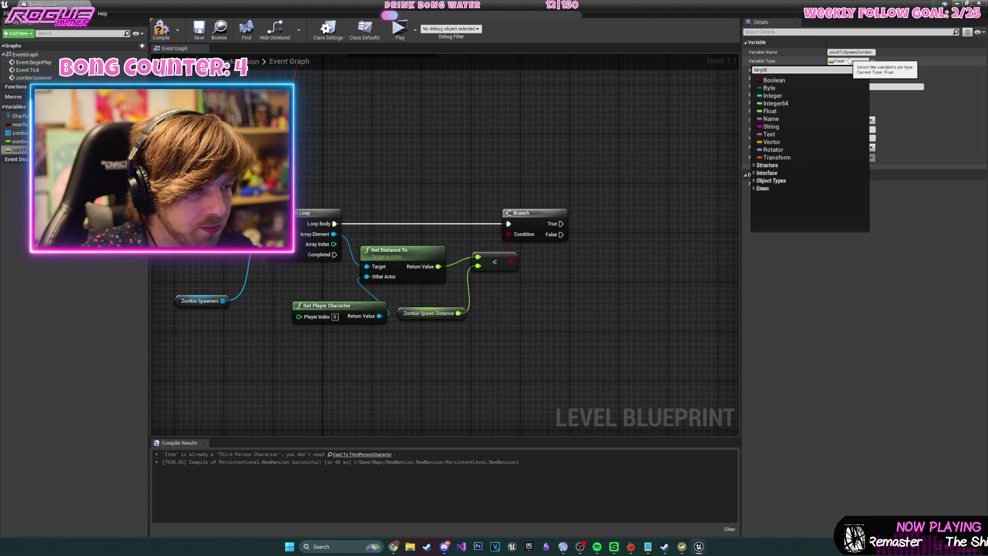
pyautogui.write('targetPoint')
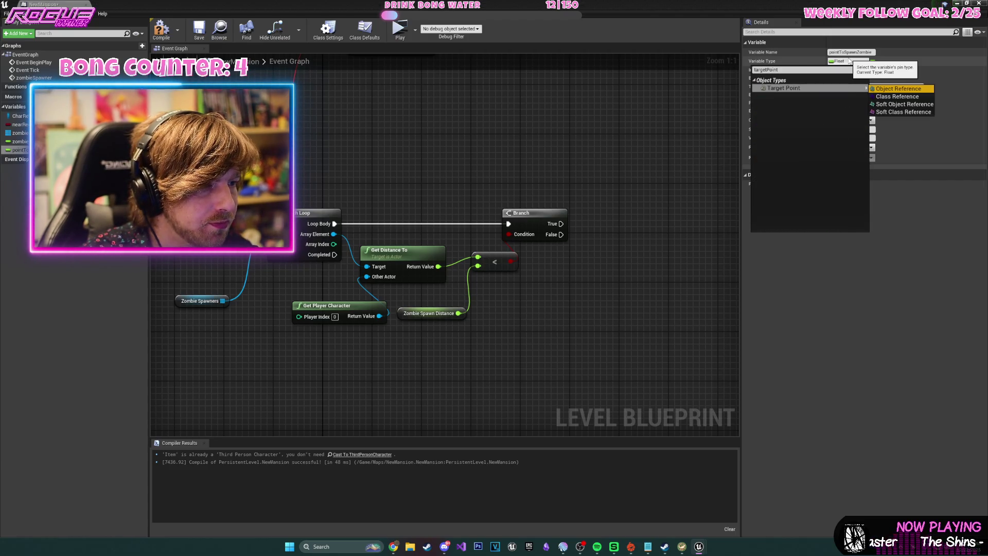
pyautogui.click(891, 89)
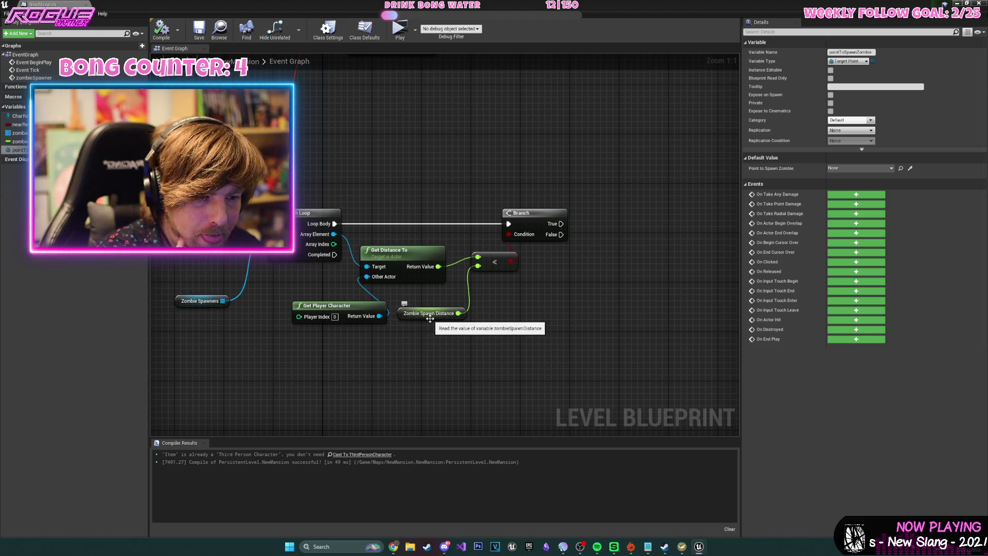
# Add a Zombie Spawn Distance setter after the Branch, fed by the distance, and compile.
pyautogui.moveTo(601, 228); pyautogui.dragTo(517, 234)
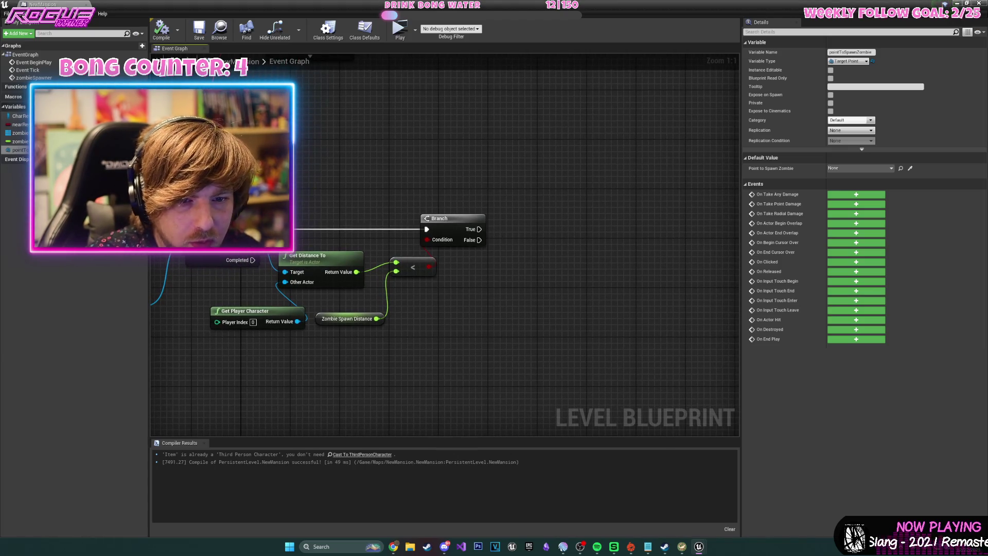
pyautogui.moveTo(20, 141)
pyautogui.mouseDown()
pyautogui.moveTo(602, 213)
pyautogui.moveTo(493, 232)
pyautogui.moveTo(544, 235)
pyautogui.mouseUp()
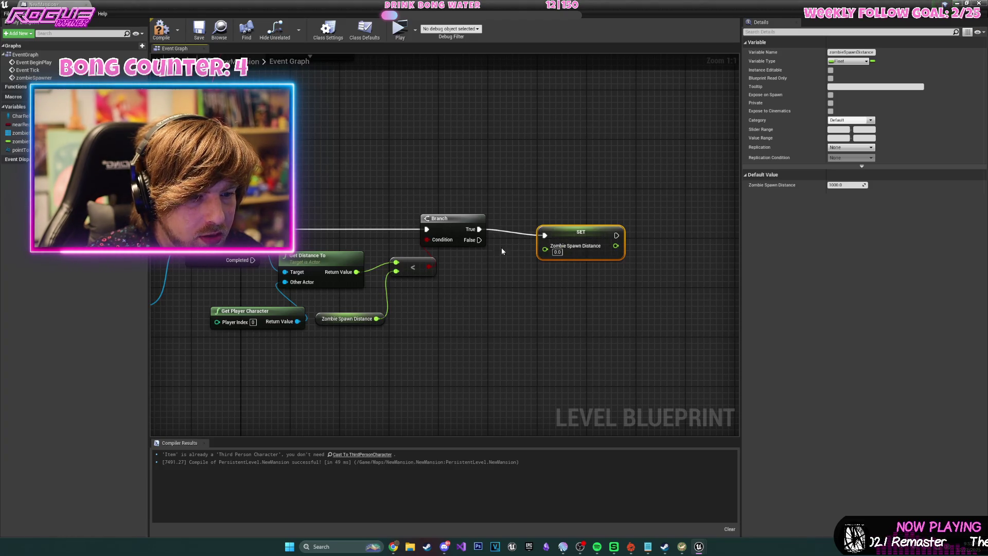
pyautogui.moveTo(356, 272)
pyautogui.mouseDown()
pyautogui.moveTo(563, 258)
pyautogui.moveTo(545, 250)
pyautogui.moveTo(563, 227)
pyautogui.mouseUp()
pyautogui.moveTo(615, 308)
pyautogui.mouseDown()
pyautogui.moveTo(627, 260)
pyautogui.moveTo(480, 251)
pyautogui.moveTo(669, 276)
pyautogui.moveTo(680, 256)
pyautogui.moveTo(523, 256)
pyautogui.moveTo(452, 296)
pyautogui.moveTo(419, 247)
pyautogui.moveTo(556, 313)
pyautogui.moveTo(527, 314)
pyautogui.mouseUp()
pyautogui.click(161, 29)
pyautogui.scroll(-1, 556, 313)
pyautogui.moveTo(187, 310); pyautogui.dragTo(216, 288)
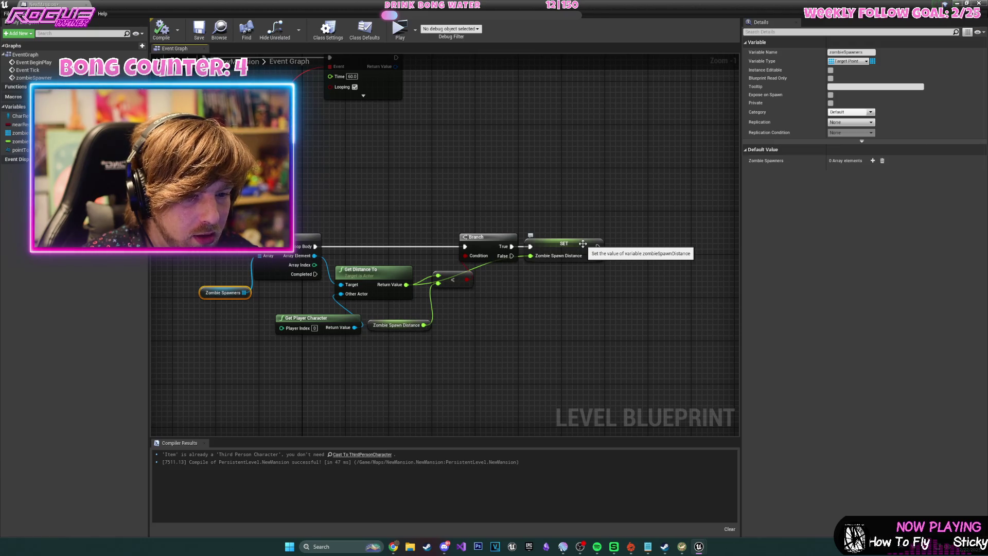
# Chain a Point to Spawn Zombie setter fed by the loop's Array Element.
pyautogui.moveTo(21, 150)
pyautogui.mouseDown()
pyautogui.moveTo(656, 220)
pyautogui.moveTo(644, 241)
pyautogui.mouseUp()
pyautogui.click(674, 261)
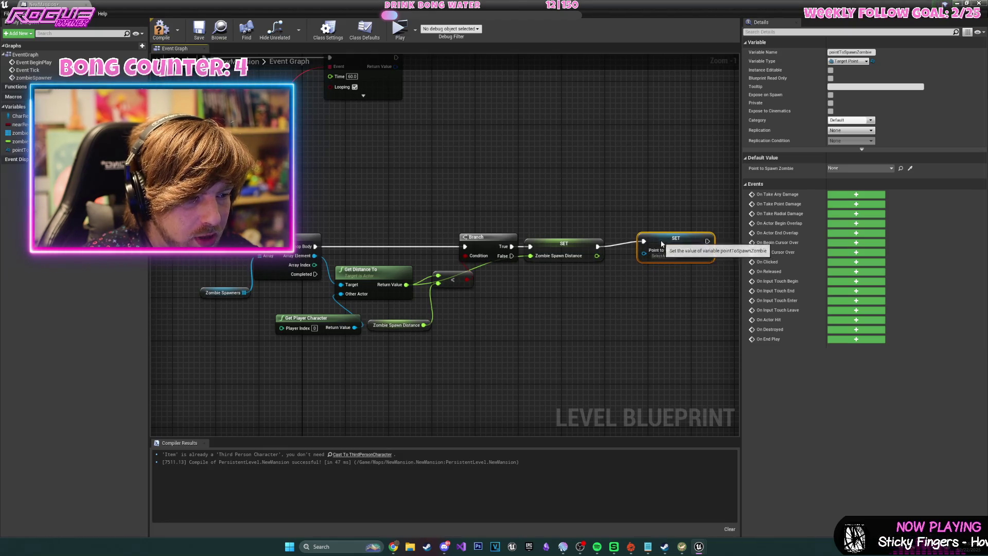
pyautogui.moveTo(315, 256)
pyautogui.mouseDown()
pyautogui.moveTo(331, 267)
pyautogui.moveTo(644, 256)
pyautogui.mouseUp()
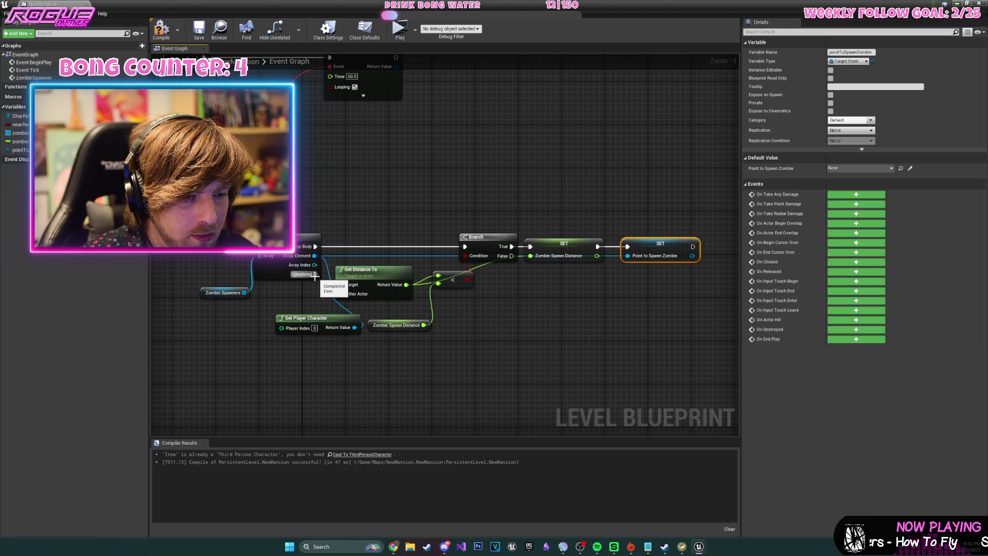
pyautogui.moveTo(315, 274); pyautogui.dragTo(561, 362)
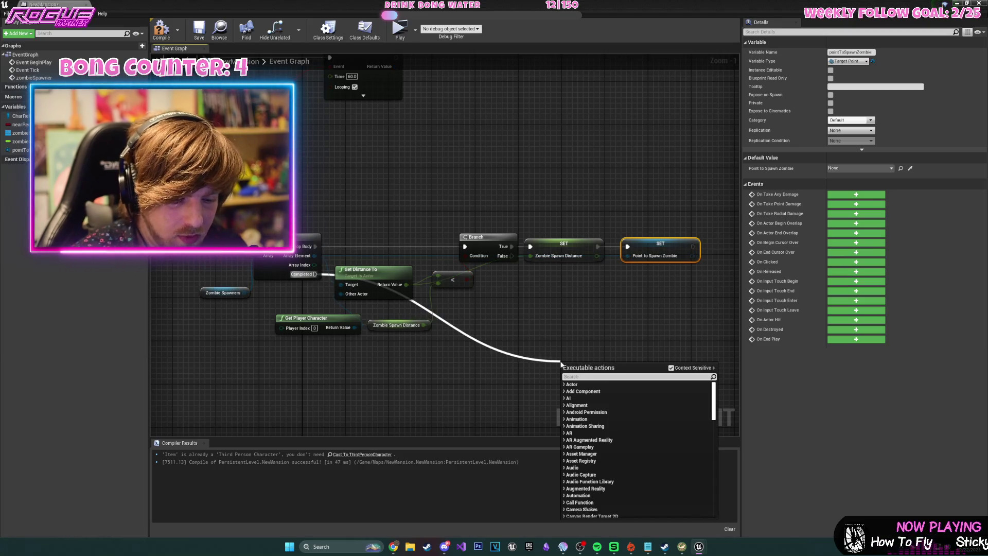
# Add a Print String on the loop's Completed pin printing Zombie Spawn Distance, then compile.
pyautogui.write('print')
pyautogui.press('BackSpace')
pyautogui.press('BackSpace')
pyautogui.press('BackSpace')
pyautogui.write('ri')
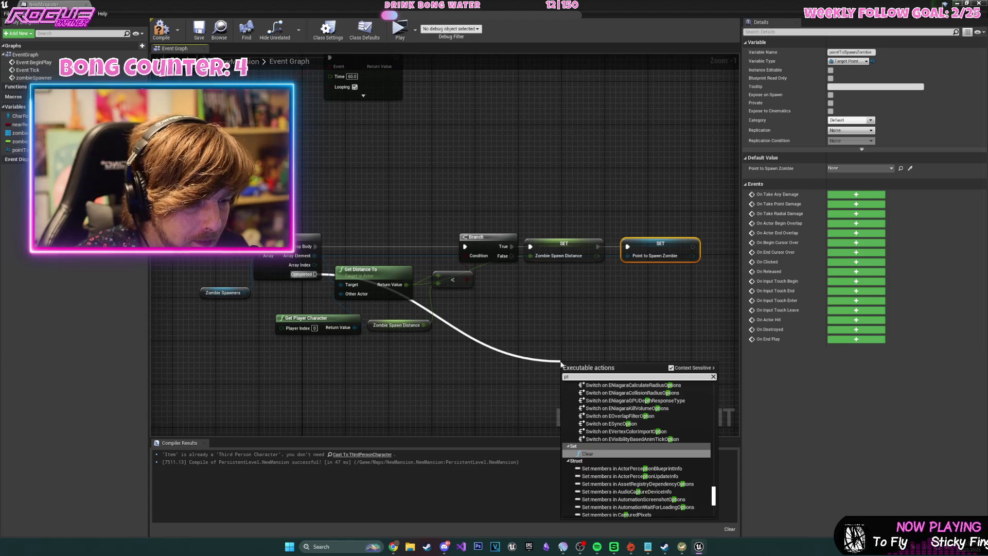
pyautogui.press('Return')
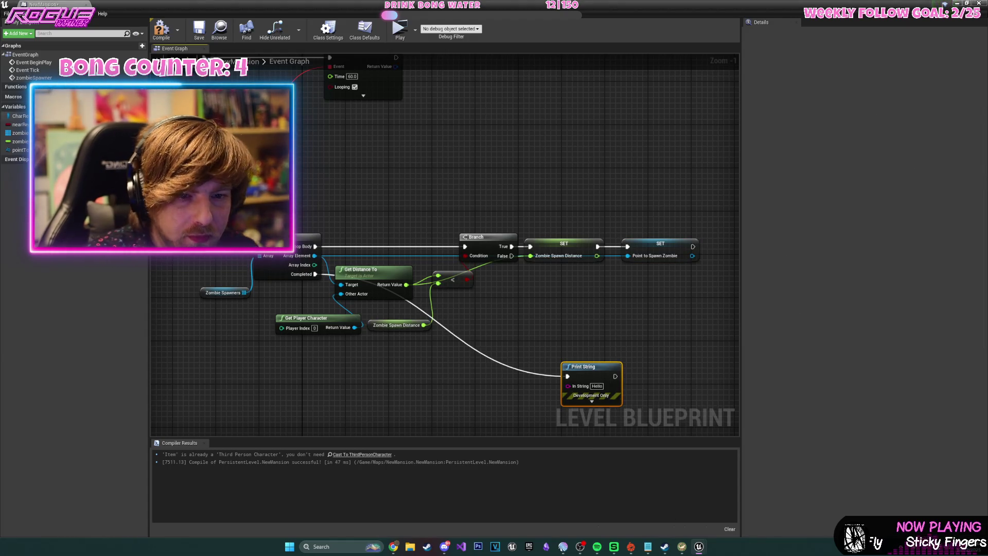
pyautogui.moveTo(20, 142)
pyautogui.mouseDown()
pyautogui.moveTo(226, 290)
pyautogui.moveTo(587, 397)
pyautogui.moveTo(453, 398)
pyautogui.moveTo(569, 385)
pyautogui.mouseUp()
pyautogui.click(466, 400)
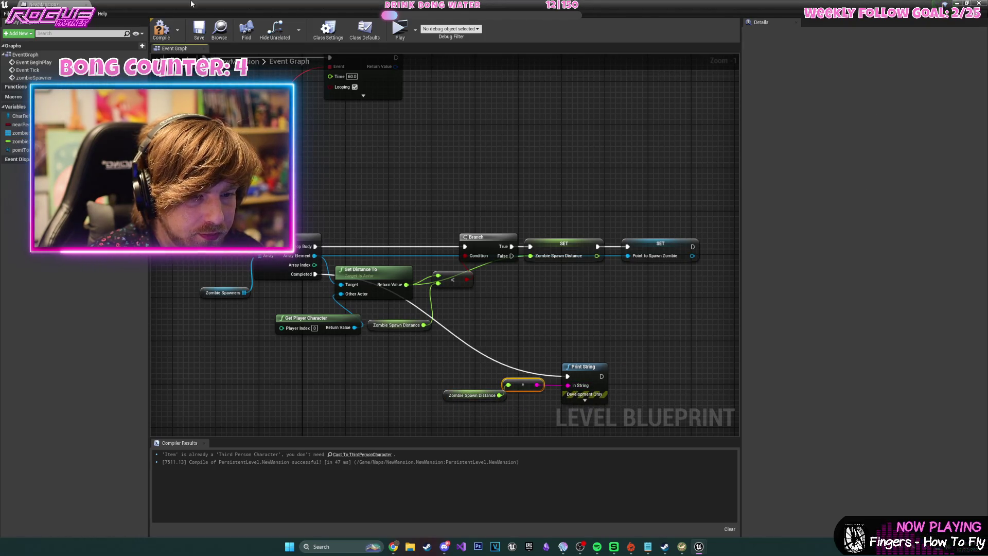
pyautogui.click(161, 29)
pyautogui.moveTo(643, 396)
pyautogui.mouseDown()
pyautogui.moveTo(429, 230)
pyautogui.moveTo(359, 204)
pyautogui.moveTo(454, 208)
pyautogui.mouseUp()
# Add a SpawnActor from Class node after Print String with EnemyTest02 as its class.
pyautogui.write('spawn actor')
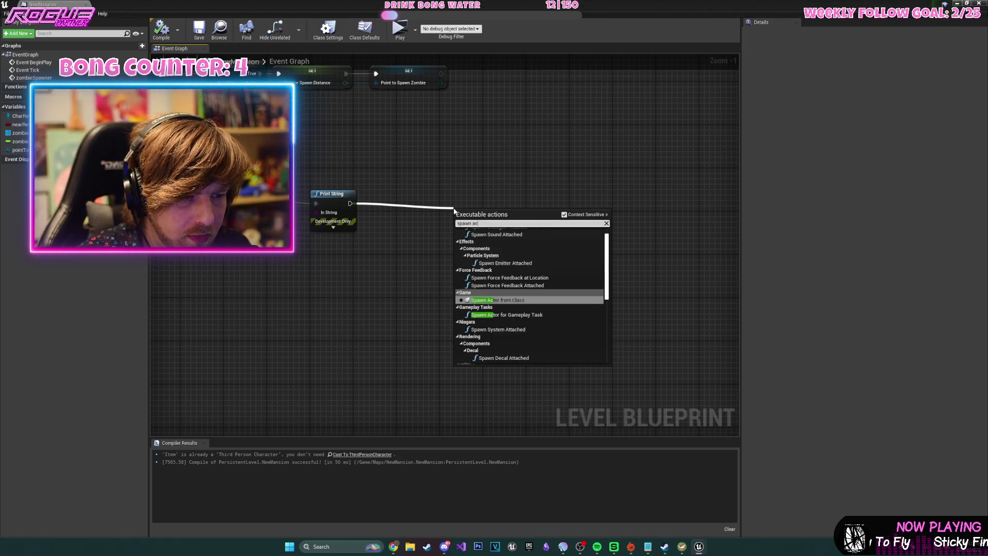
pyautogui.press('Return')
pyautogui.moveTo(454, 210); pyautogui.dragTo(460, 194)
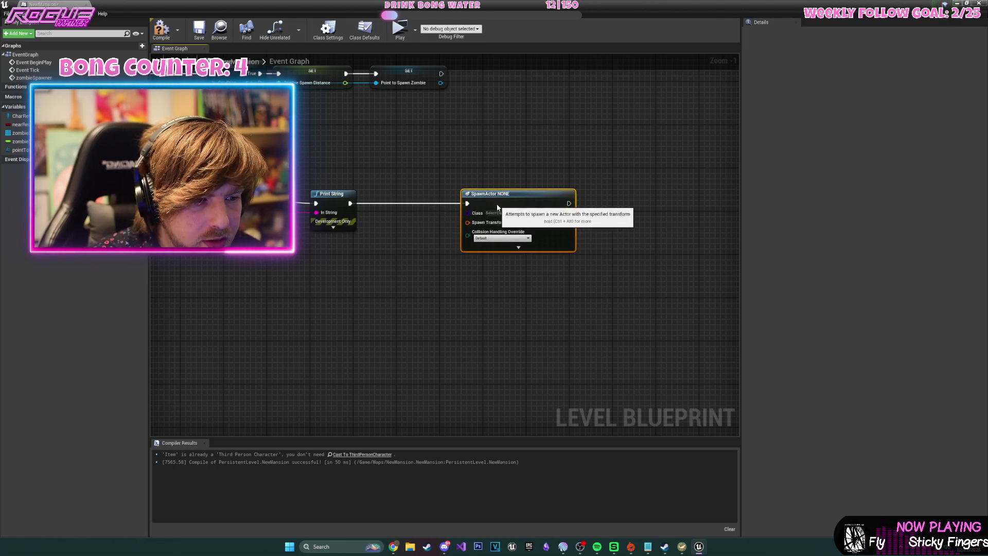
pyautogui.click(508, 214)
pyautogui.write('enemy')
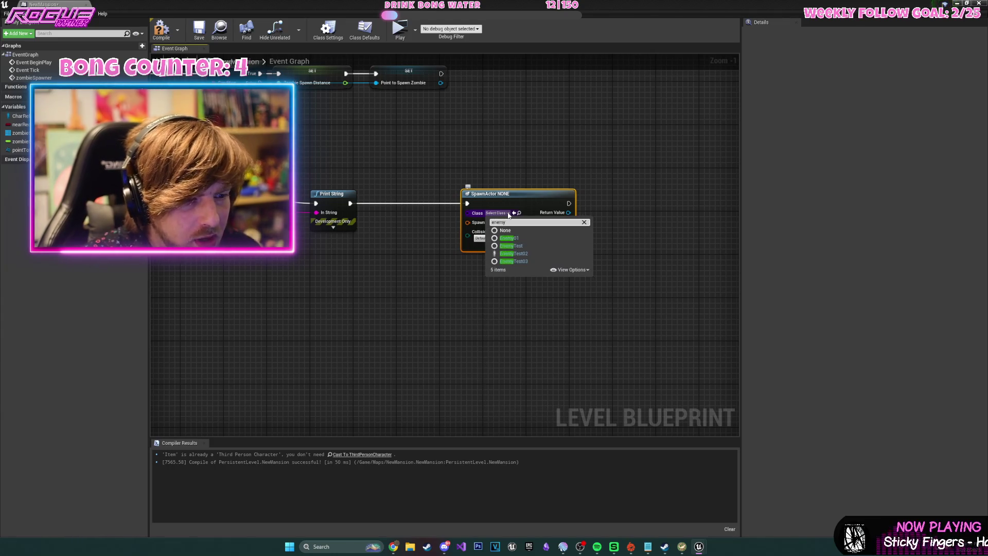
pyautogui.click(529, 254)
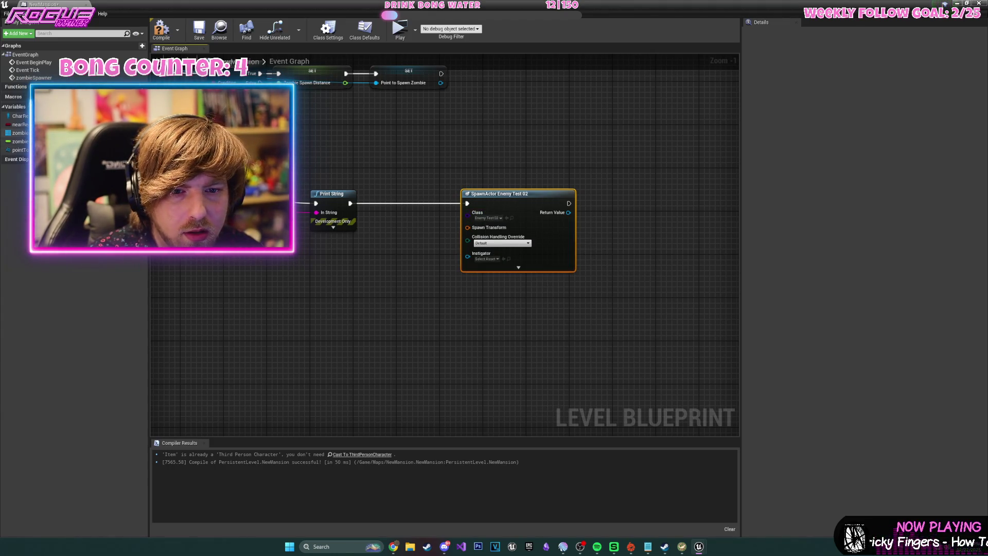
# Split Spawn Transform and feed pointToSpawnZombie's GetActorLocation into the spawn Location pin.
pyautogui.moveTo(19, 150); pyautogui.dragTo(423, 331)
pyautogui.write('get locat')
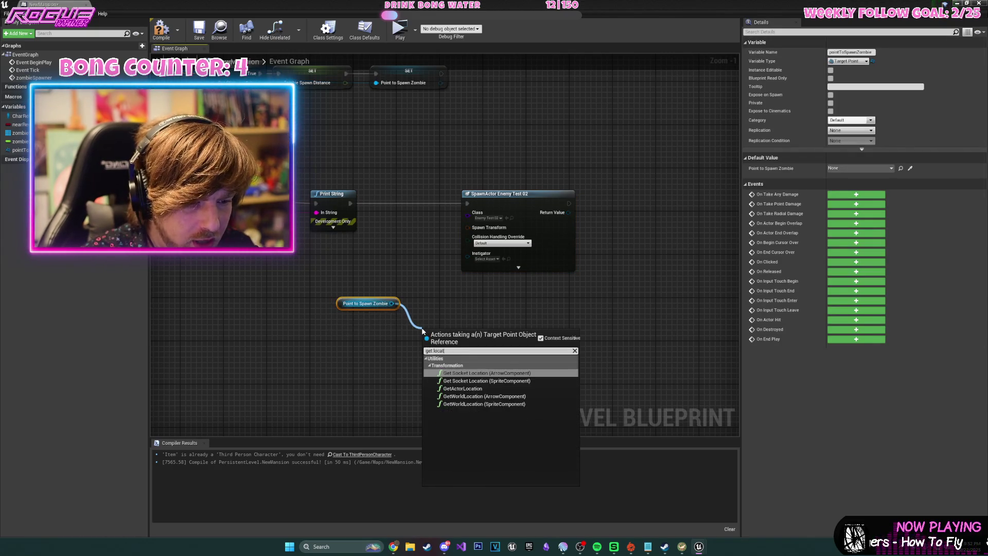
pyautogui.press('Down')
pyautogui.press('Down')
pyautogui.press('Down')
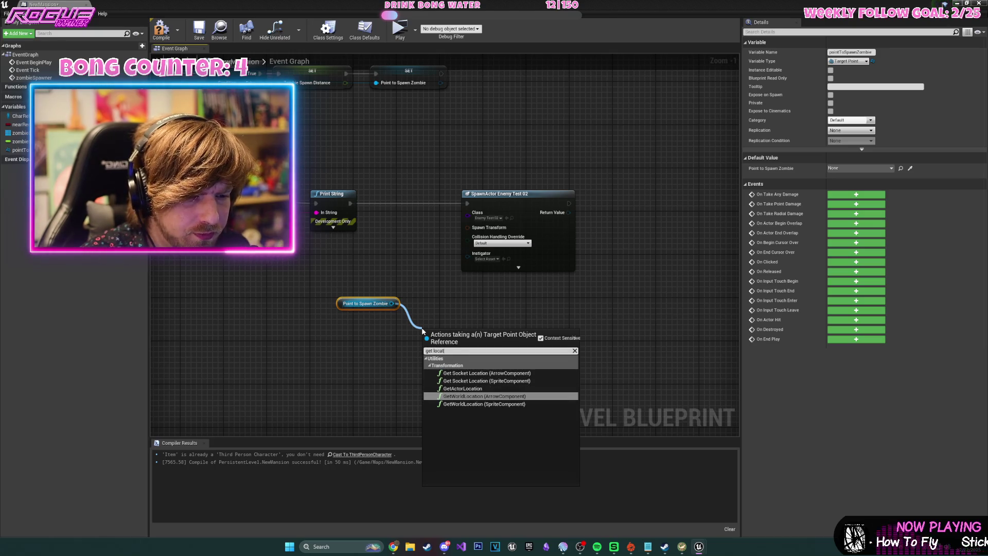
pyautogui.press('Up')
pyautogui.press('Return')
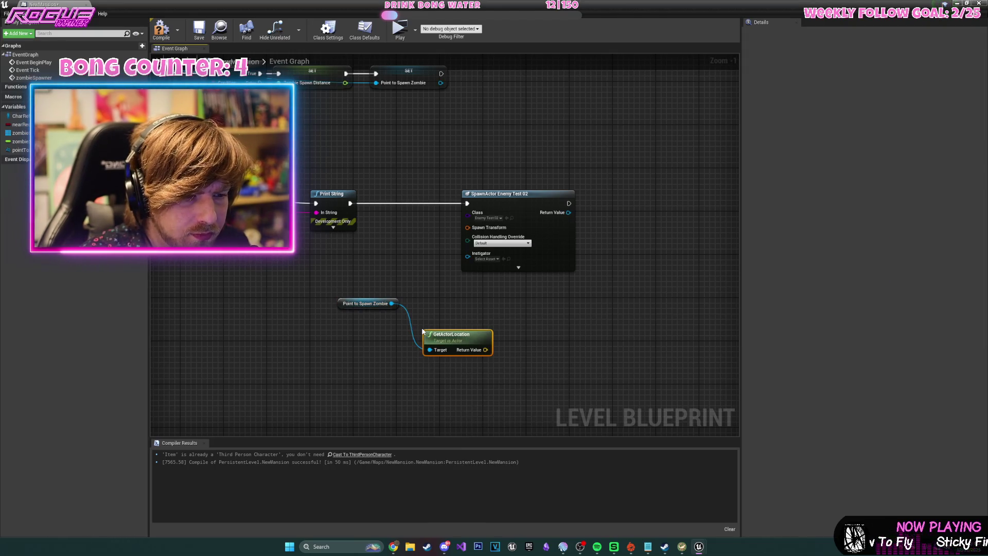
pyautogui.rightClick(473, 228)
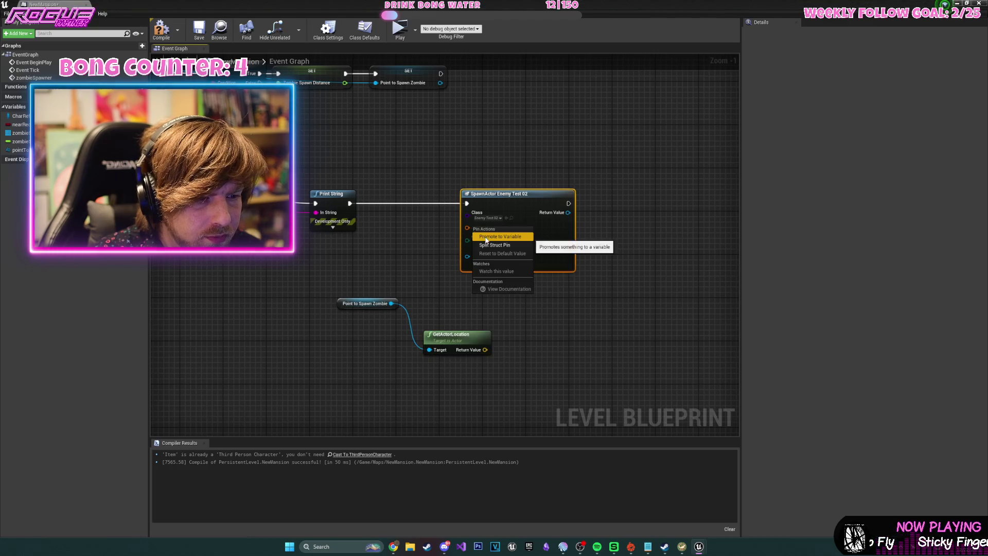
pyautogui.click(497, 241)
pyautogui.moveTo(484, 350); pyautogui.dragTo(467, 227)
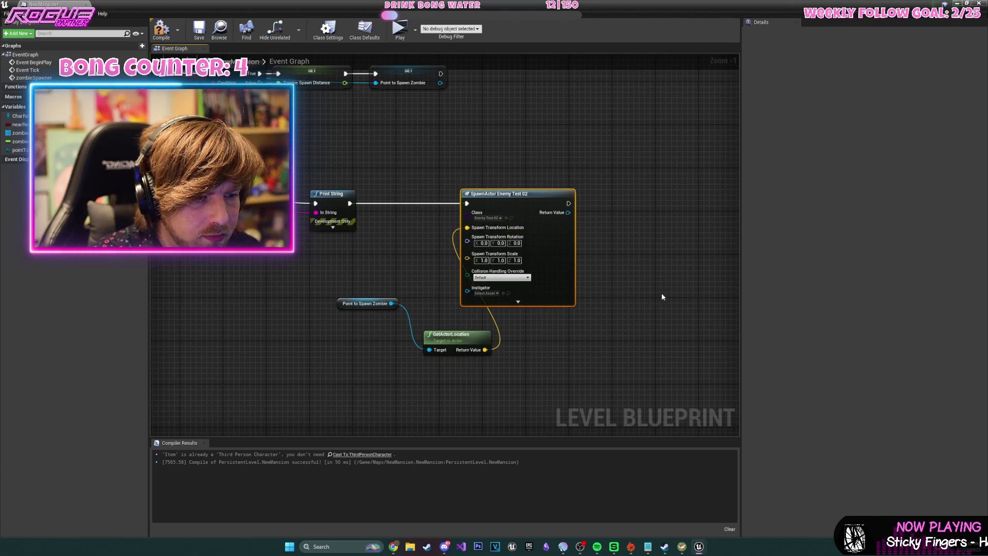
# Compile and save the level blueprint, then launch the level as a standalone game.
pyautogui.click(161, 29)
pyautogui.click(196, 29)
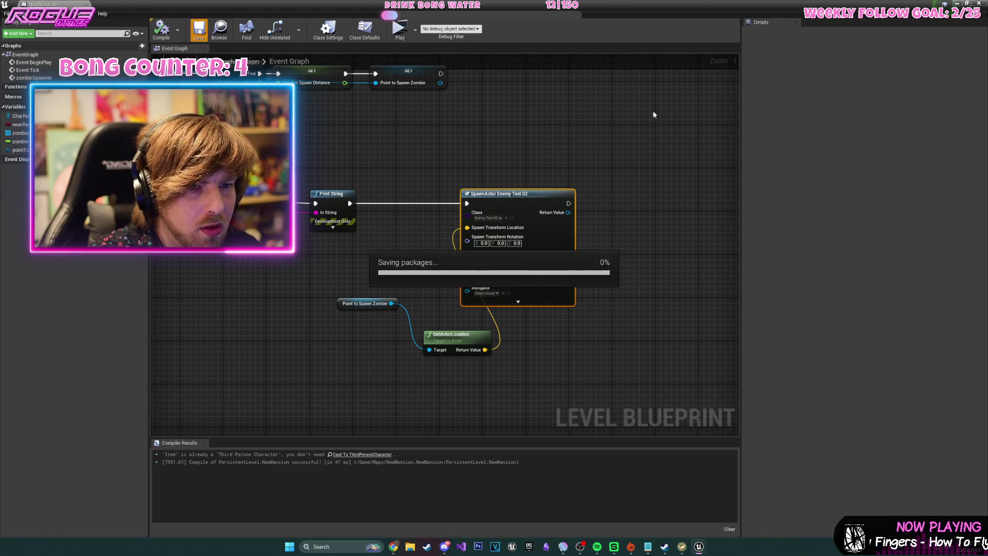
pyautogui.hotkey('alt', 'p')
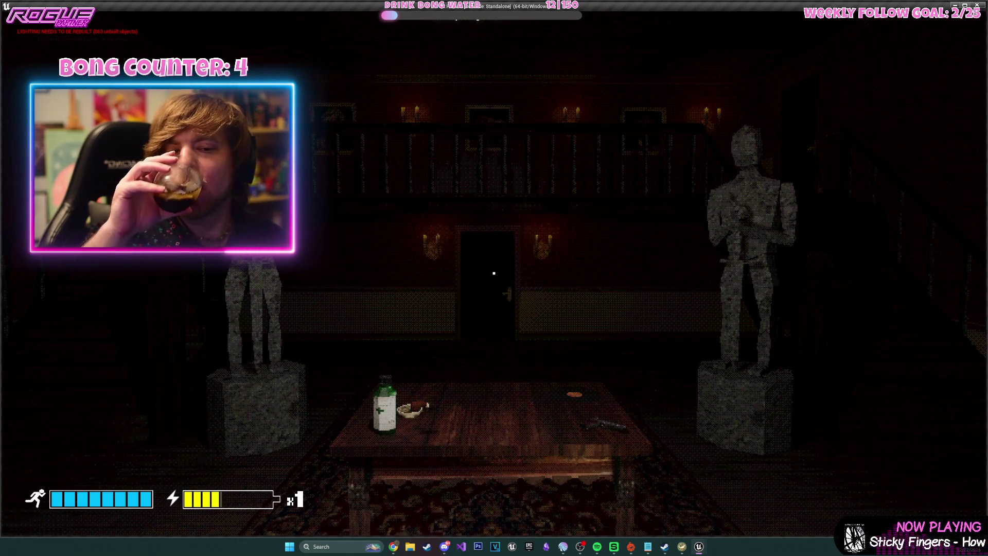
# Close the Windows Start menu that popped up over the running mansion play-test.
pyautogui.moveTo(494, 273)
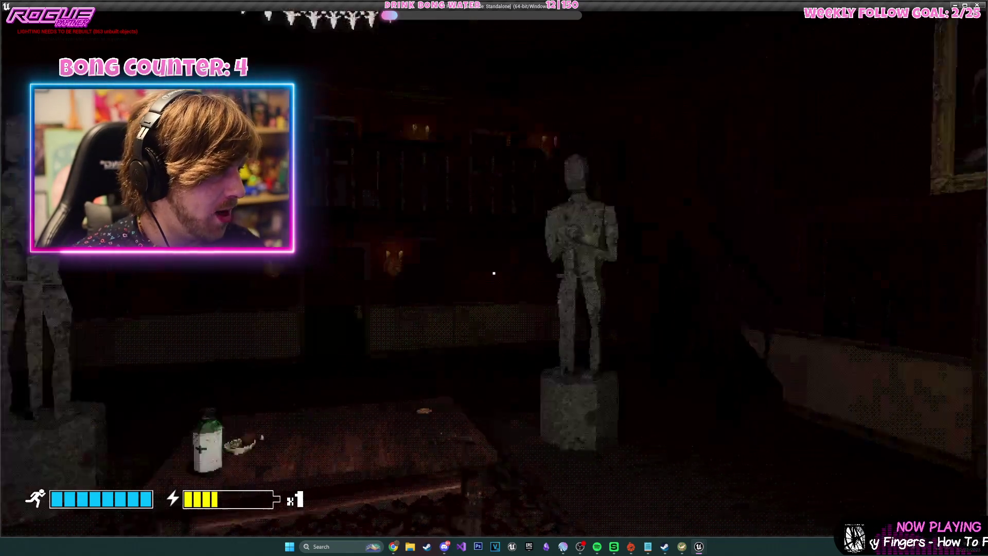
pyautogui.press('super')
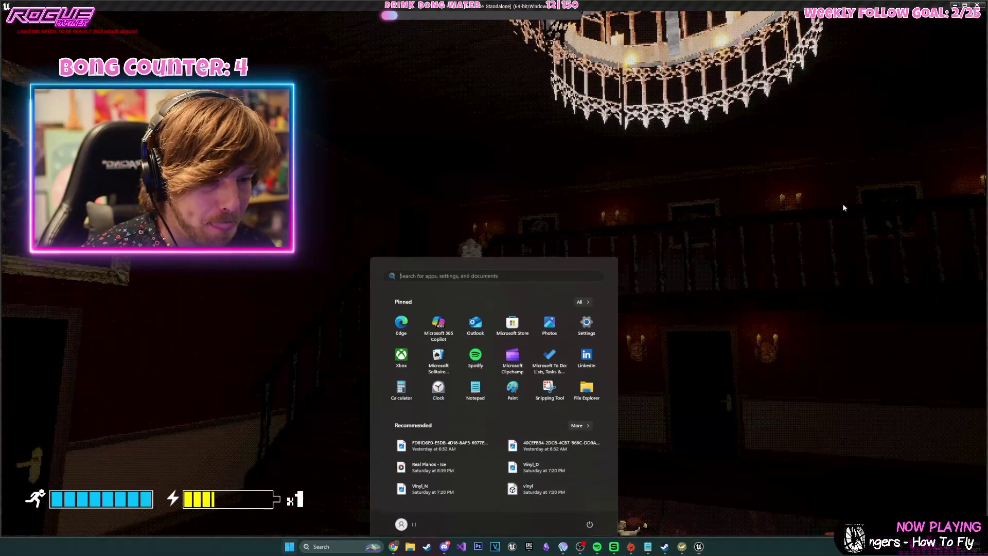
pyautogui.press('Escape')
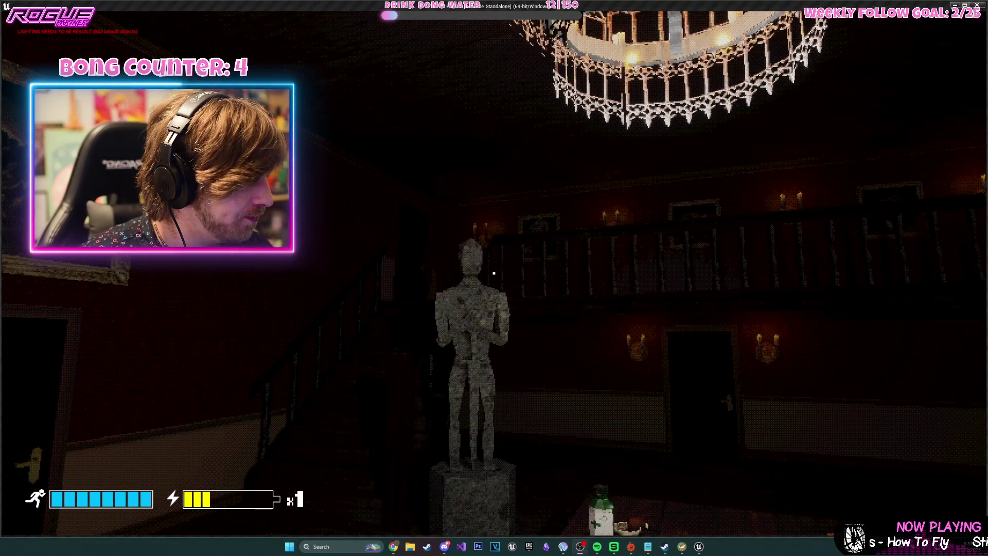
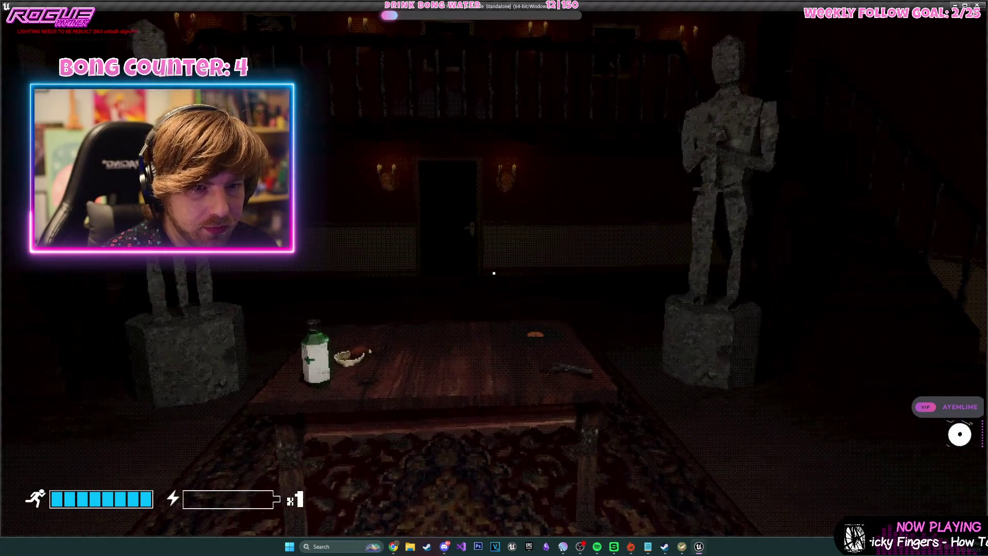
# Stop the game and set the Level Blueprint's Set Timer by Event Time to 1.0.
pyautogui.press('Escape')
pyautogui.click(349, 29)
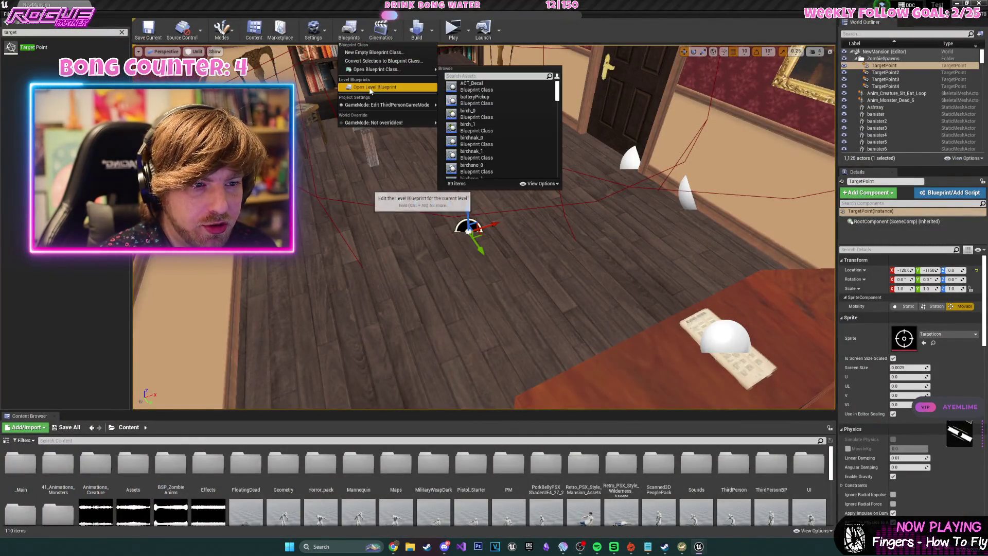
pyautogui.click(378, 85)
pyautogui.moveTo(632, 198)
pyautogui.mouseDown()
pyautogui.moveTo(674, 244)
pyautogui.moveTo(724, 340)
pyautogui.mouseUp()
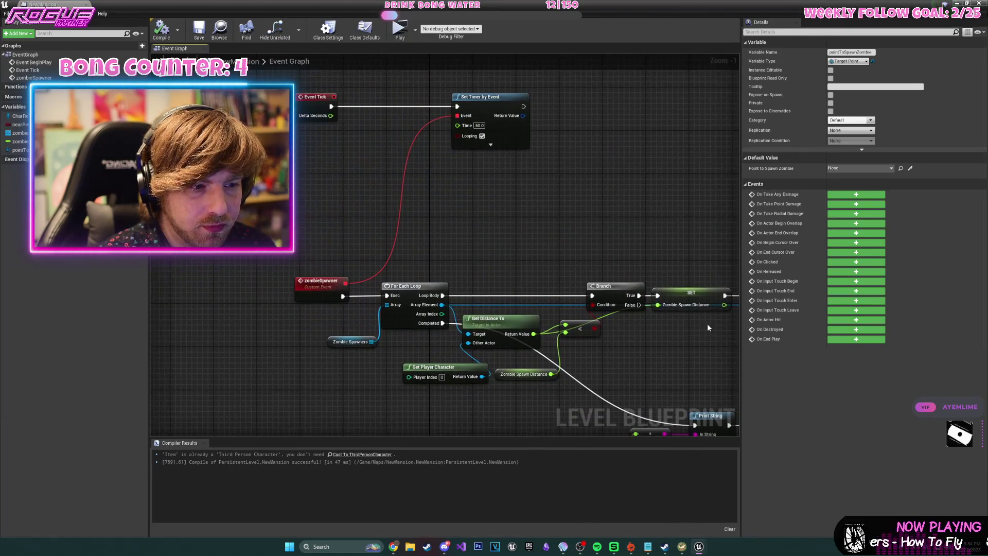
pyautogui.click(480, 126)
pyautogui.write('1')
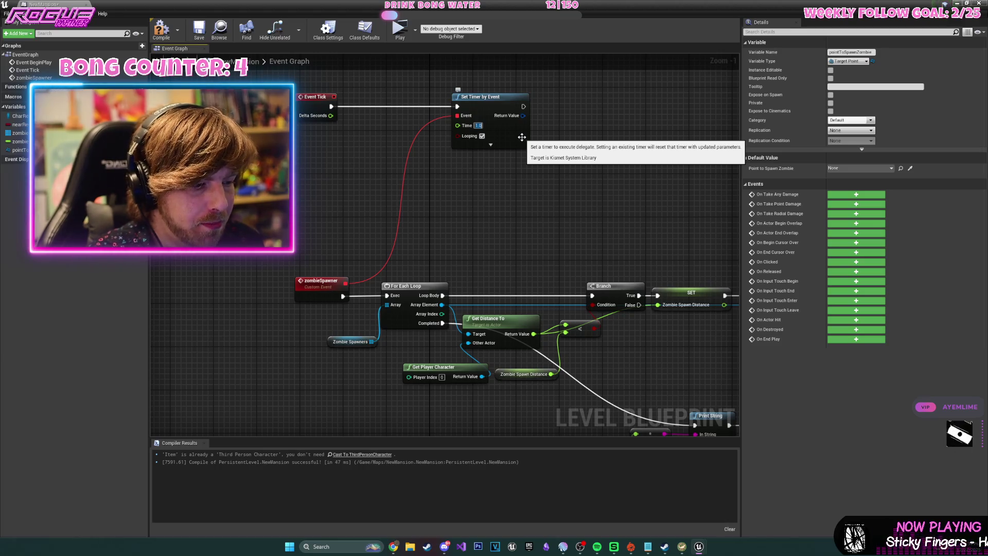
# Compile the Level Blueprint and launch the game to test the new interval.
pyautogui.moveTo(575, 298); pyautogui.dragTo(462, 193)
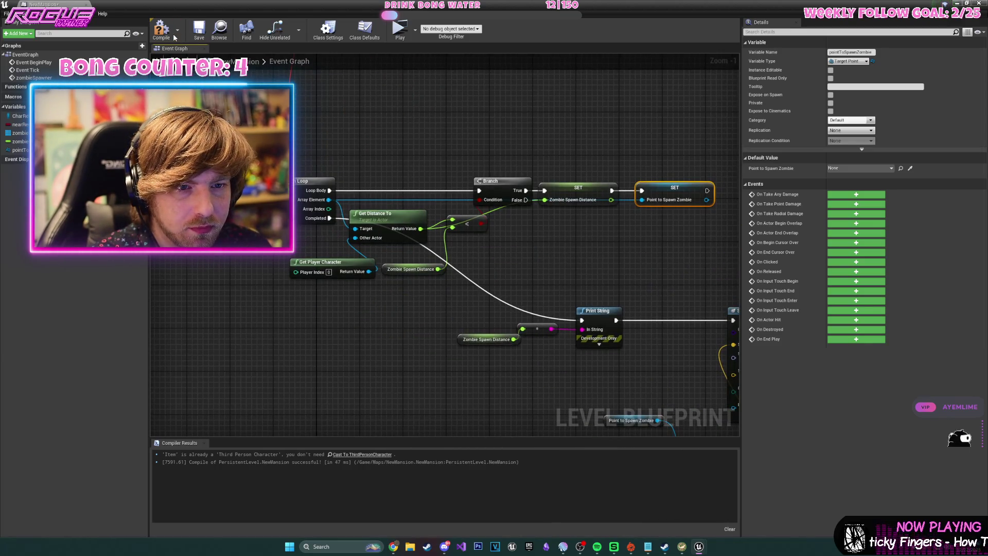
pyautogui.click(173, 36)
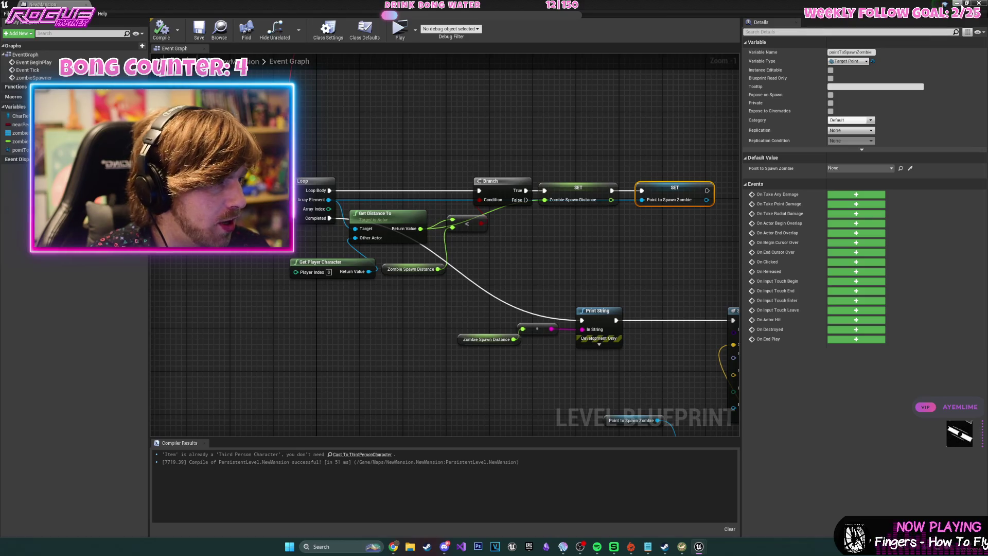
pyautogui.hotkey('alt', 'p')
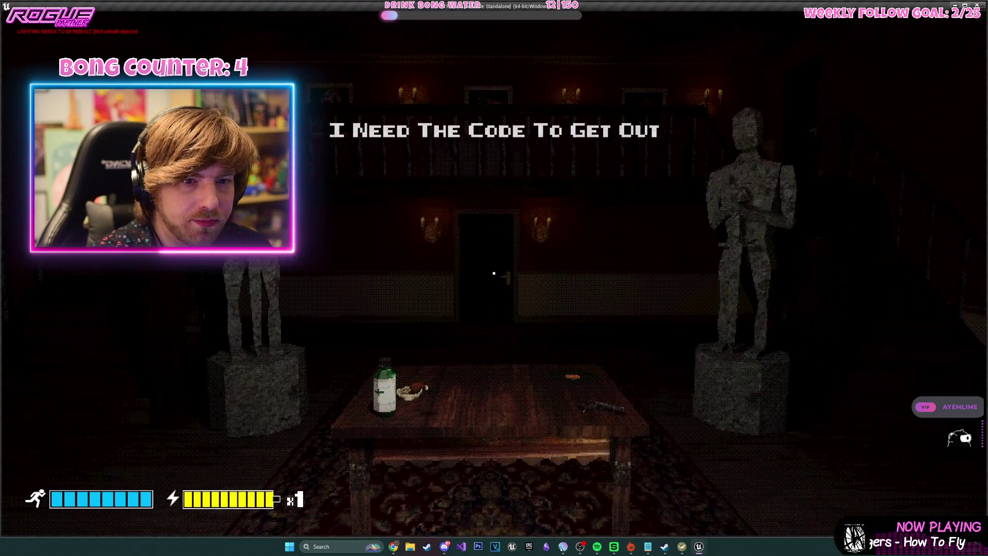
# Walk up to the table and pick up the pistol.
pyautogui.press('w')
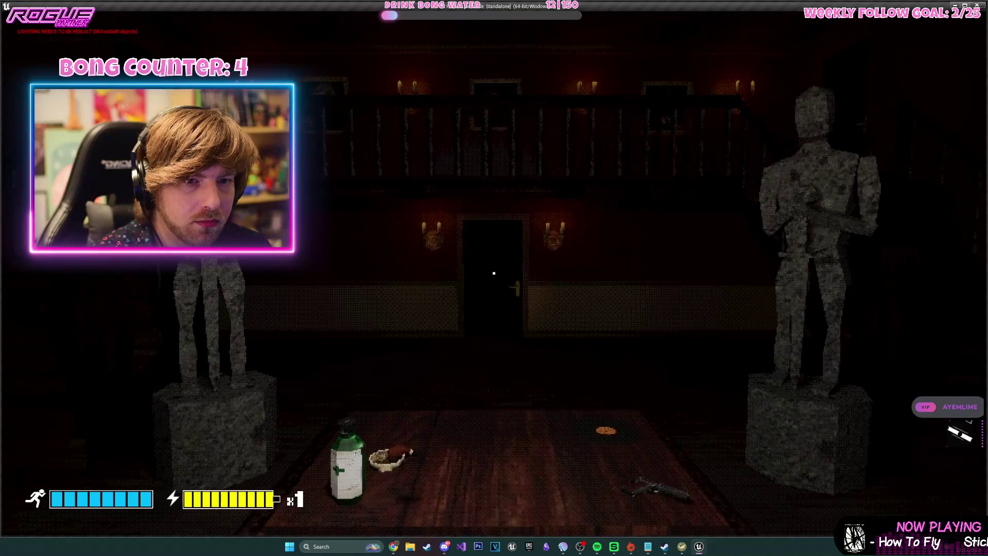
pyautogui.press('s')
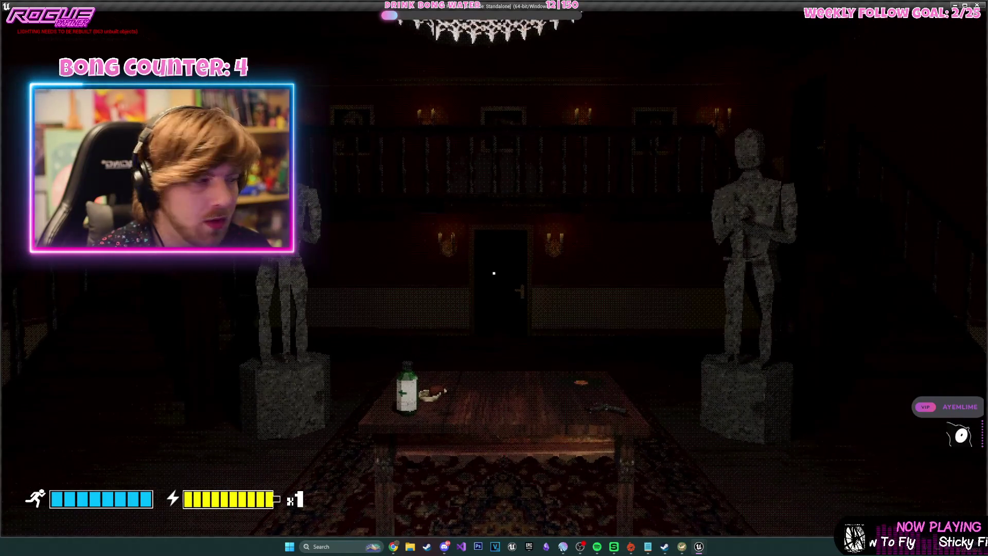
pyautogui.press('w')
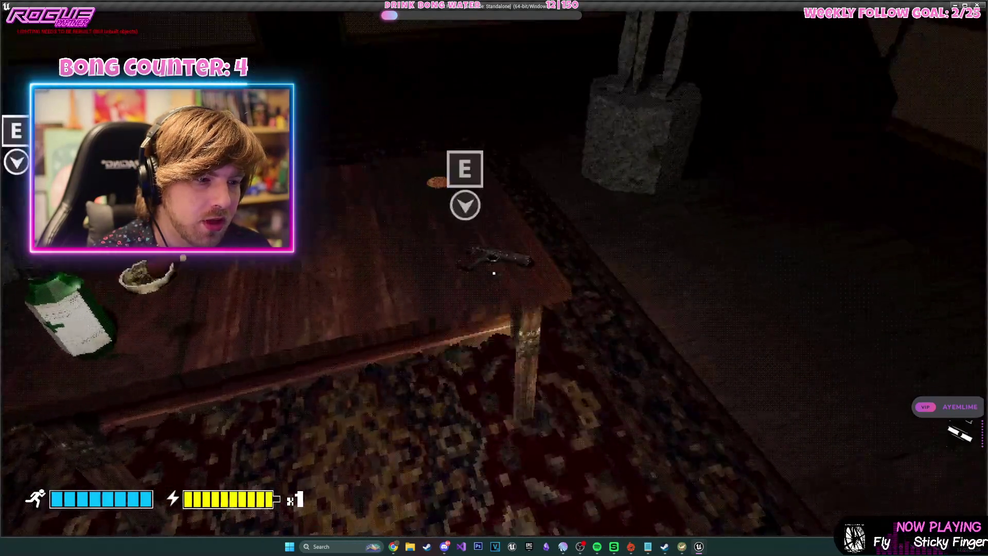
pyautogui.press('e')
pyautogui.press('s')
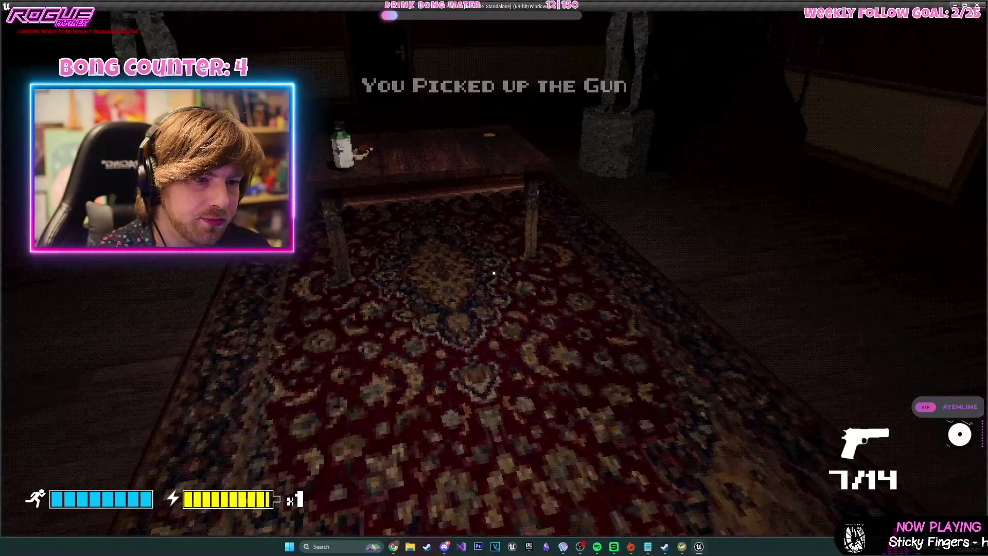
# Walk through the dark doorway down the candle-lit corridor, then stop the game.
pyautogui.moveTo(494, 273)
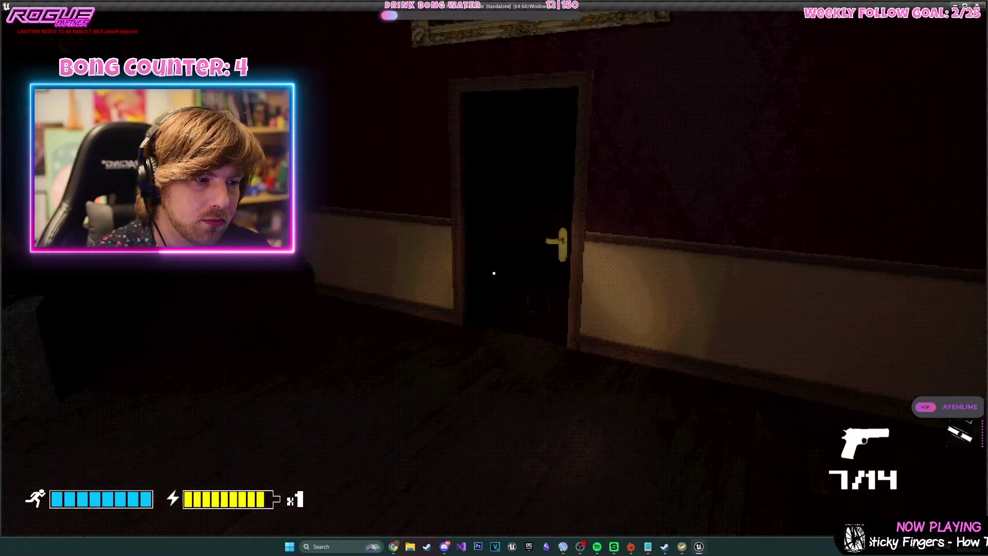
pyautogui.press('w')
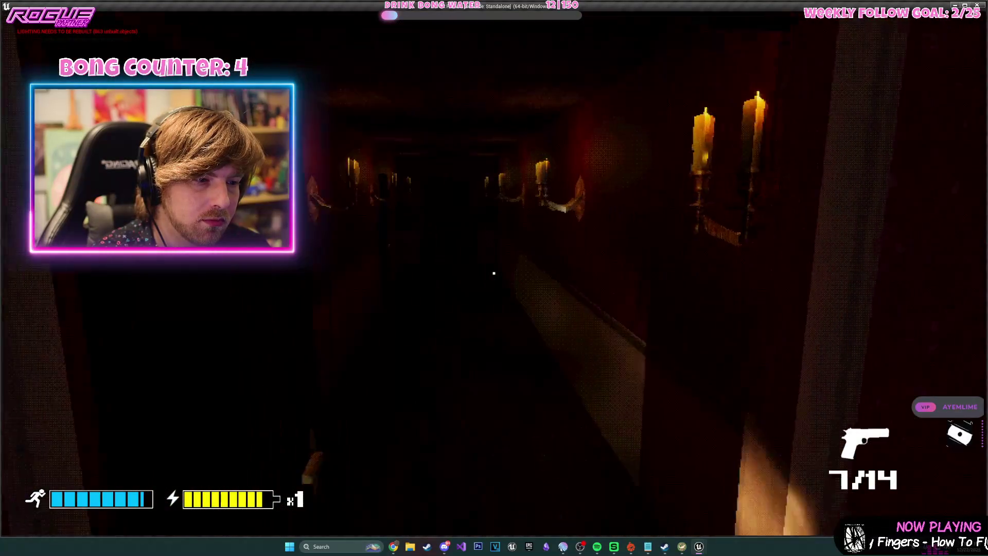
pyautogui.press('w')
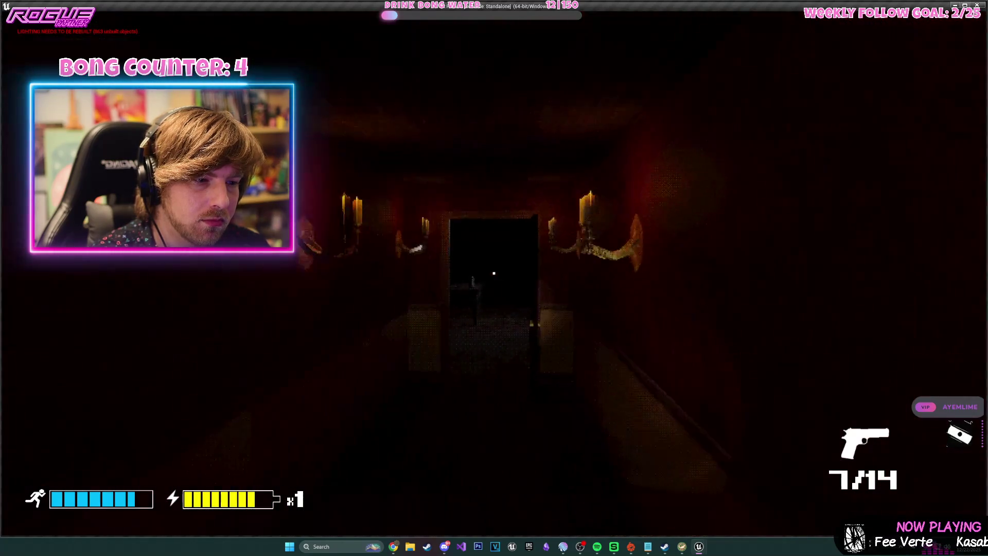
pyautogui.press('Escape')
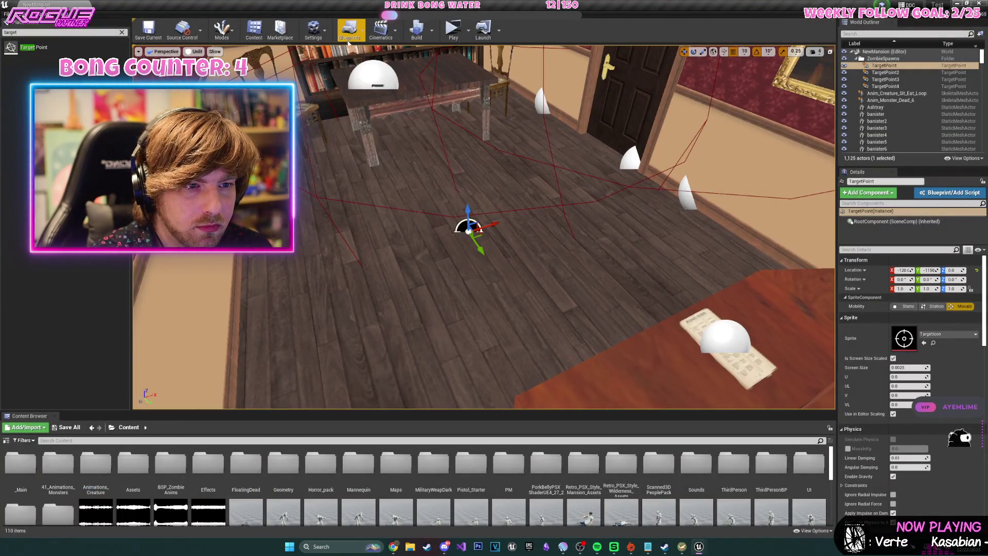
# Reopen the Level Blueprint and delete the Print String showing the distance.
pyautogui.click(349, 31)
pyautogui.click(368, 95)
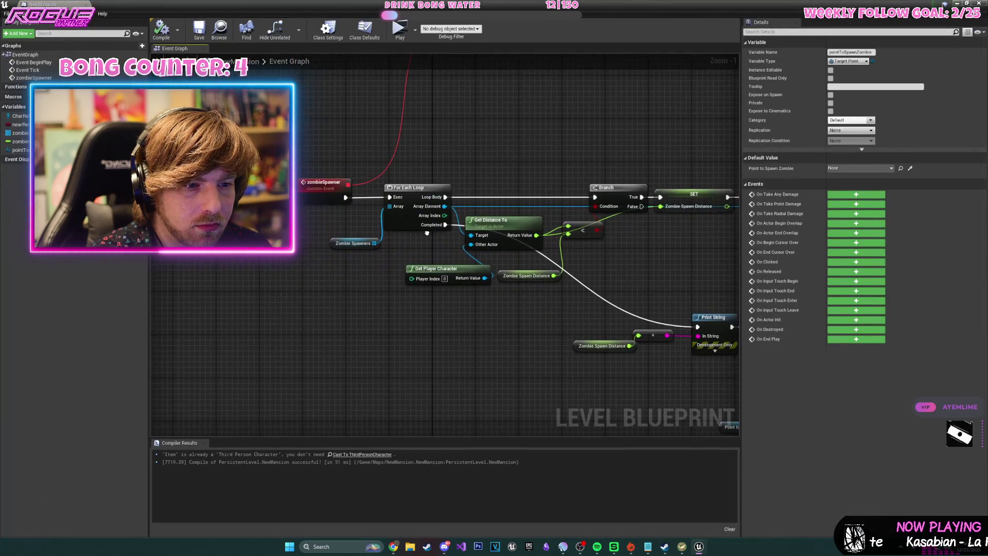
pyautogui.moveTo(410, 191); pyautogui.dragTo(176, 155)
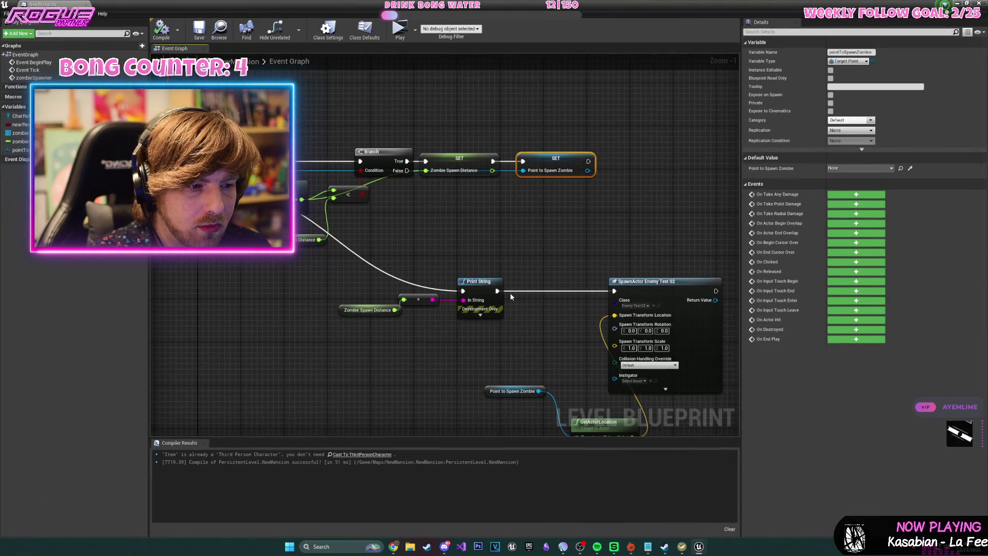
pyautogui.click(479, 282)
pyautogui.moveTo(479, 262)
pyautogui.mouseDown()
pyautogui.moveTo(537, 226)
pyautogui.moveTo(408, 206)
pyautogui.mouseUp()
pyautogui.press('Delete')
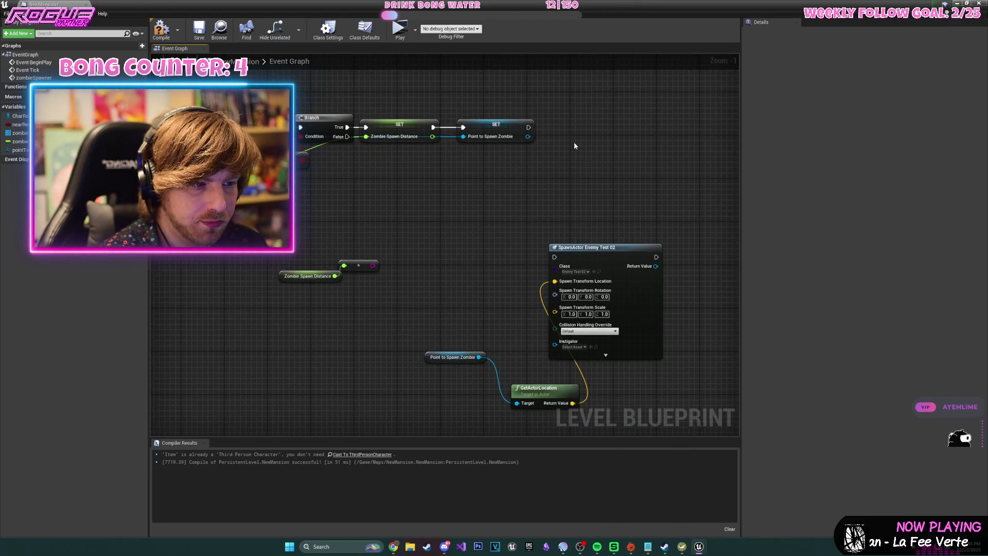
# Insert a Hello Print String ahead of the For Each Loop.
pyautogui.scroll(-2, 354, 259)
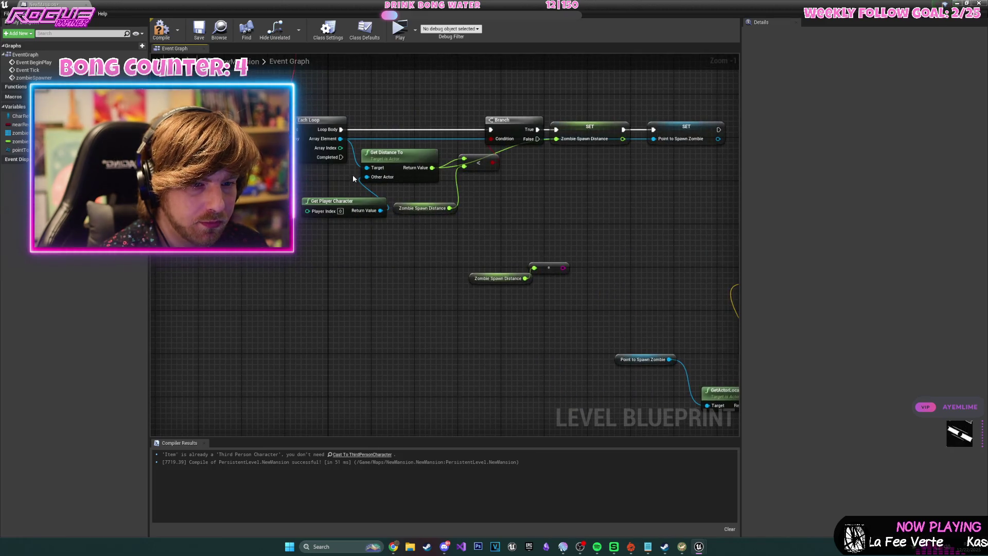
pyautogui.moveTo(441, 161)
pyautogui.mouseDown()
pyautogui.moveTo(563, 220)
pyautogui.moveTo(481, 275)
pyautogui.mouseUp()
pyautogui.scroll(2, 563, 220)
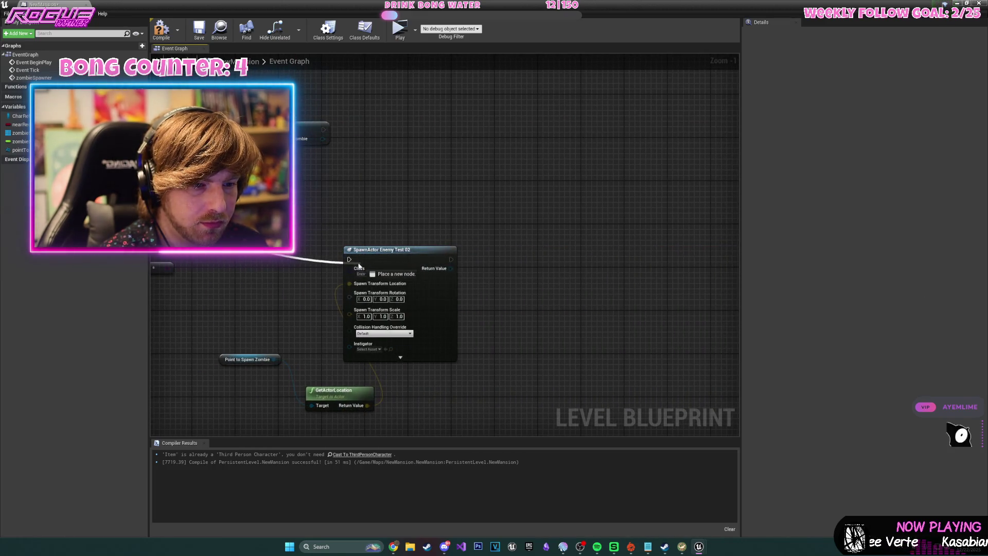
pyautogui.moveTo(281, 234); pyautogui.dragTo(698, 300)
pyautogui.moveTo(329, 188)
pyautogui.mouseDown()
pyautogui.moveTo(398, 194)
pyautogui.moveTo(314, 199)
pyautogui.mouseUp()
pyautogui.write('piint')
pyautogui.press('Return')
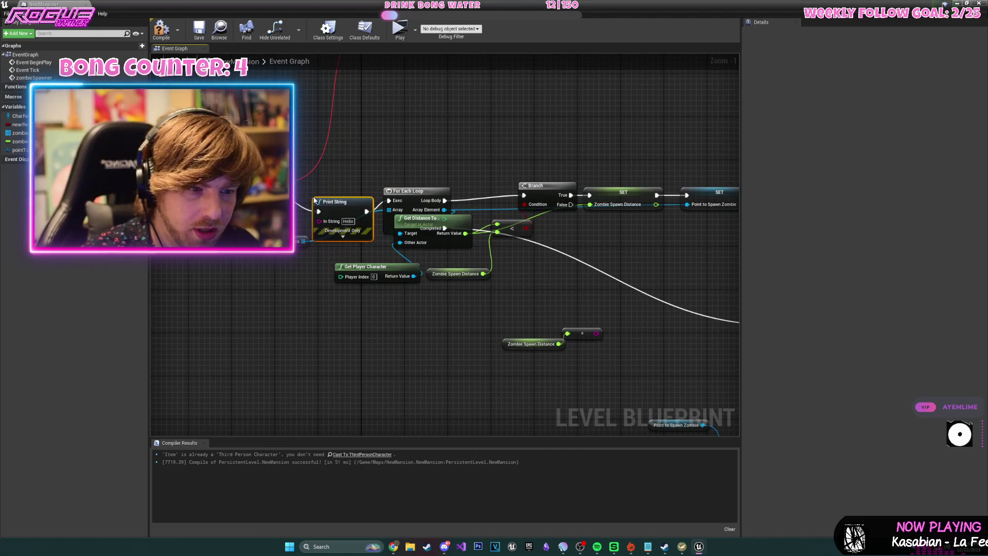
pyautogui.moveTo(344, 202); pyautogui.dragTo(338, 196)
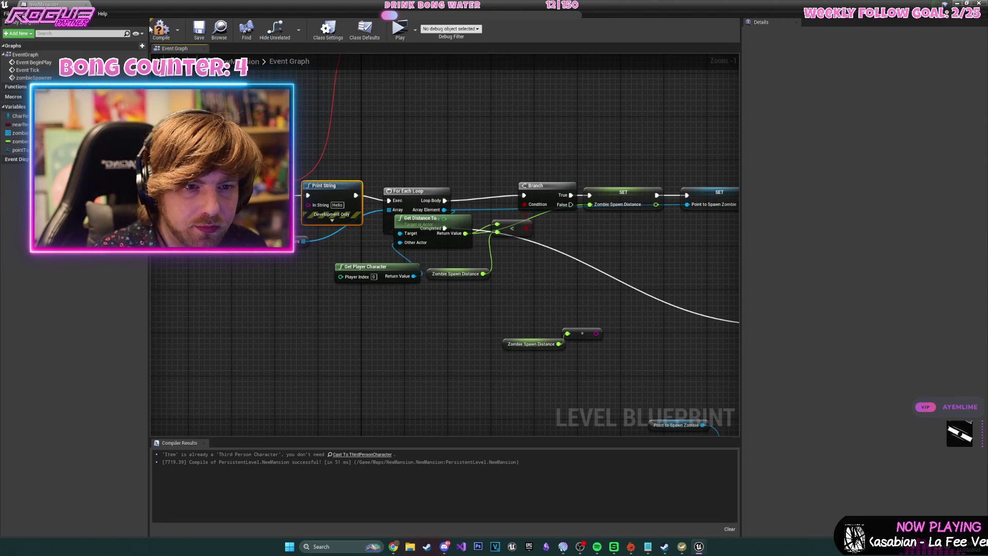
# Save and close the Level Blueprint, then briefly playtest in the mansion hall.
pyautogui.click(198, 38)
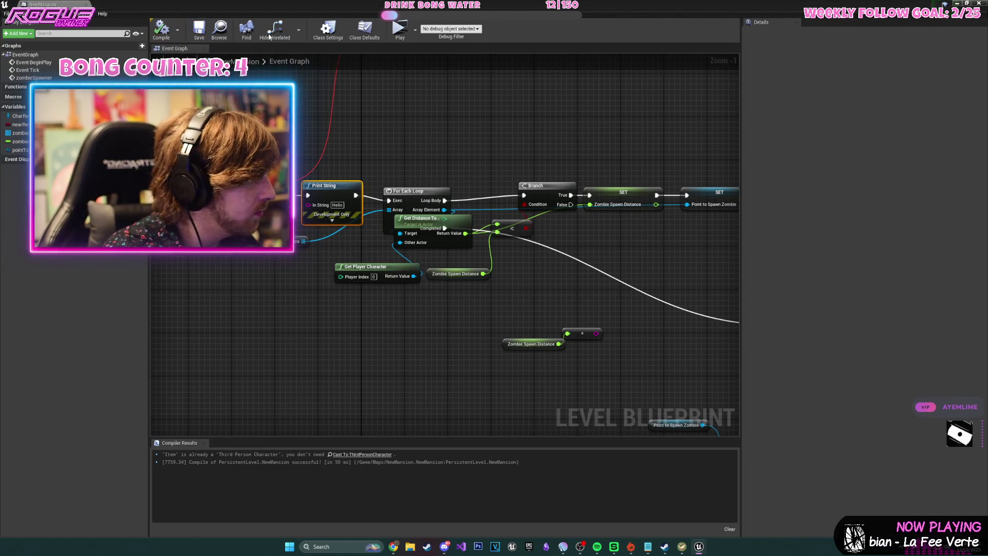
pyautogui.click(957, 3)
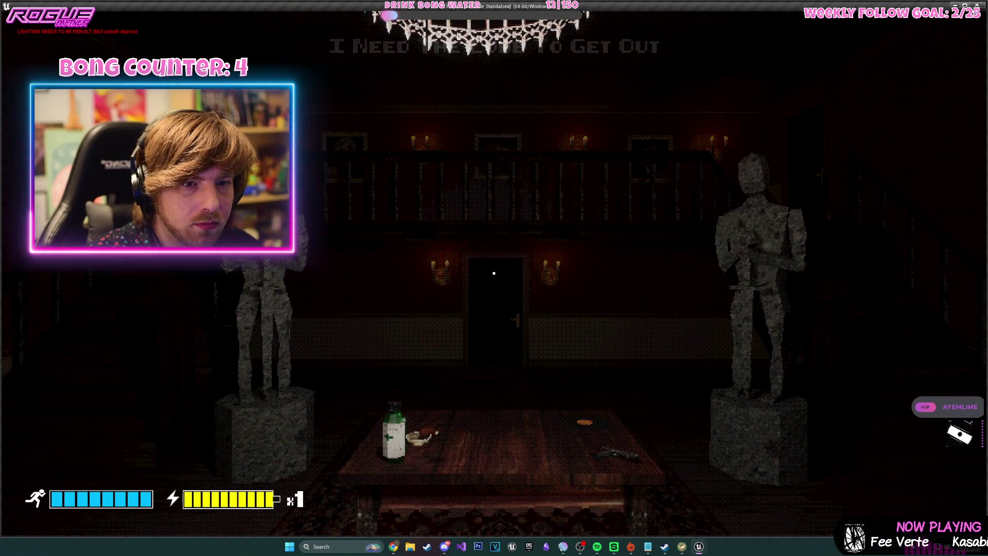
pyautogui.press('w')
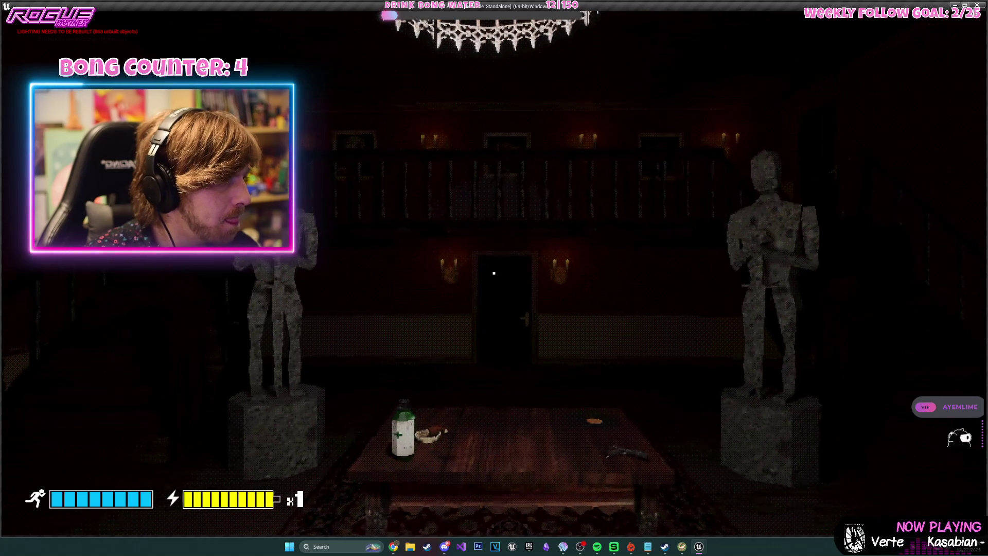
pyautogui.press('Escape')
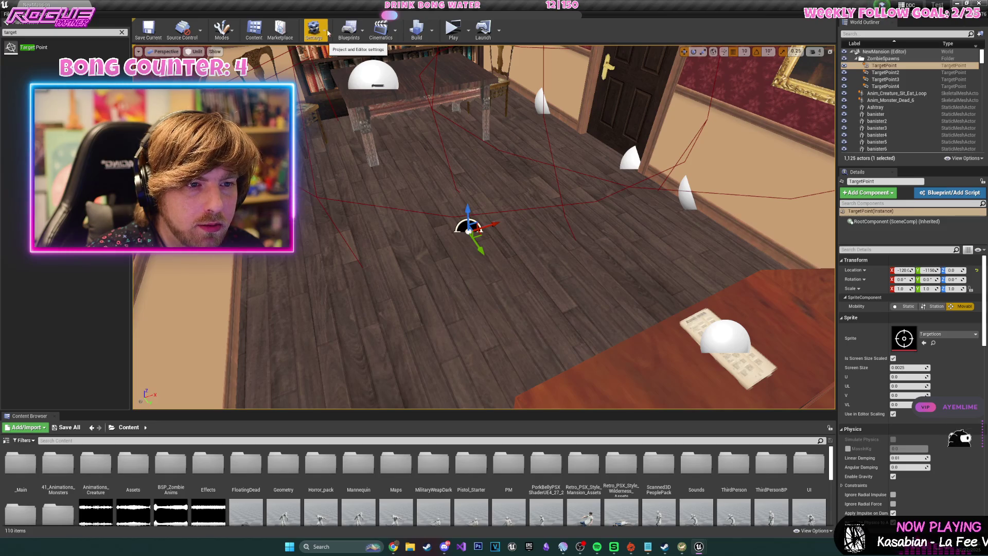
# Add a custom event named test beside the timer in the Level Blueprint.
pyautogui.click(348, 28)
pyautogui.click(402, 87)
pyautogui.scroll(4, 495, 344)
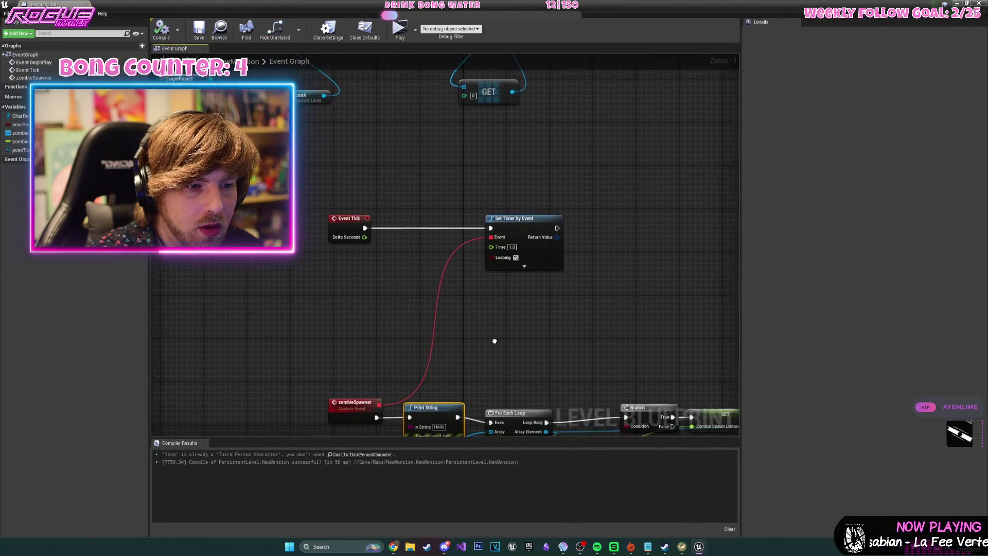
pyautogui.moveTo(495, 344); pyautogui.dragTo(487, 291)
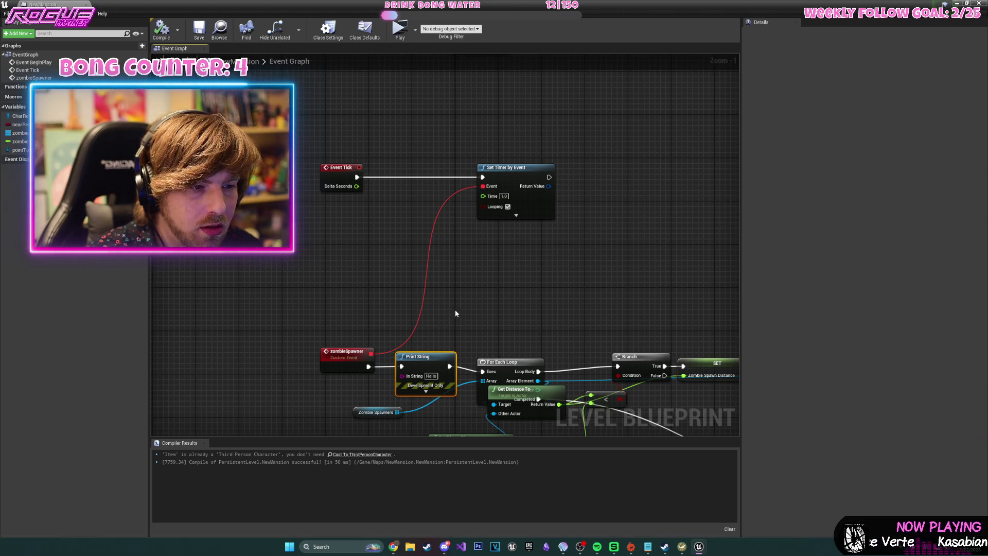
pyautogui.moveTo(512, 215)
pyautogui.mouseDown()
pyautogui.moveTo(527, 216)
pyautogui.moveTo(513, 187)
pyautogui.moveTo(410, 153)
pyautogui.moveTo(519, 251)
pyautogui.mouseUp()
pyautogui.rightClick(239, 290)
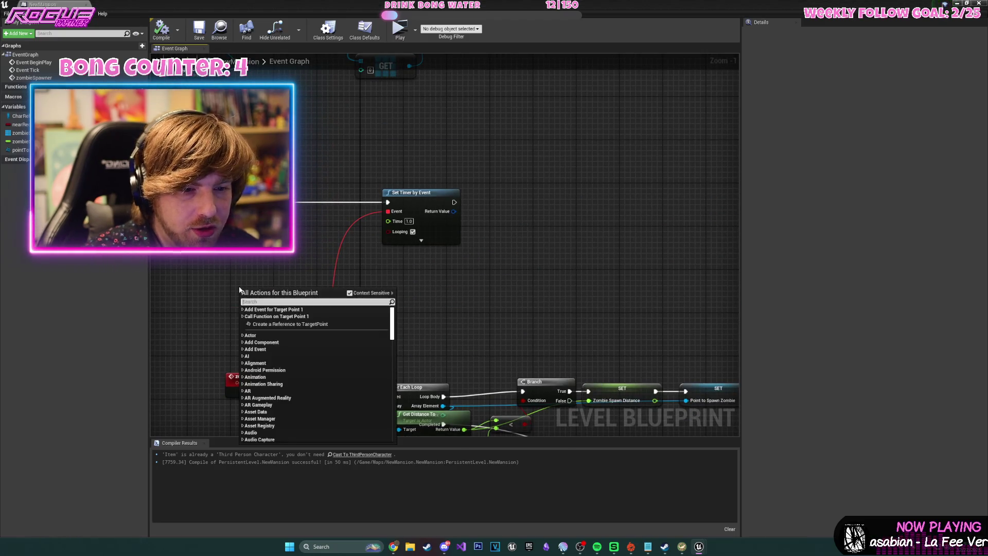
pyautogui.write('custom even')
pyautogui.press('Return')
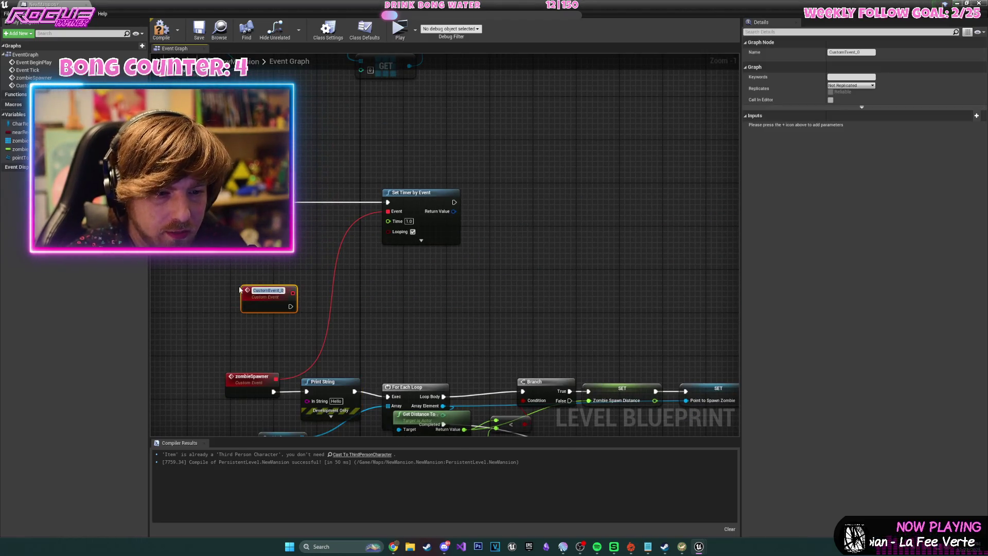
pyautogui.press('Return')
# Attach a Print String to the test event, arrange nodes, expand the timer, and play.
pyautogui.moveTo(283, 305); pyautogui.dragTo(373, 309)
pyautogui.write('print')
pyautogui.press('Return')
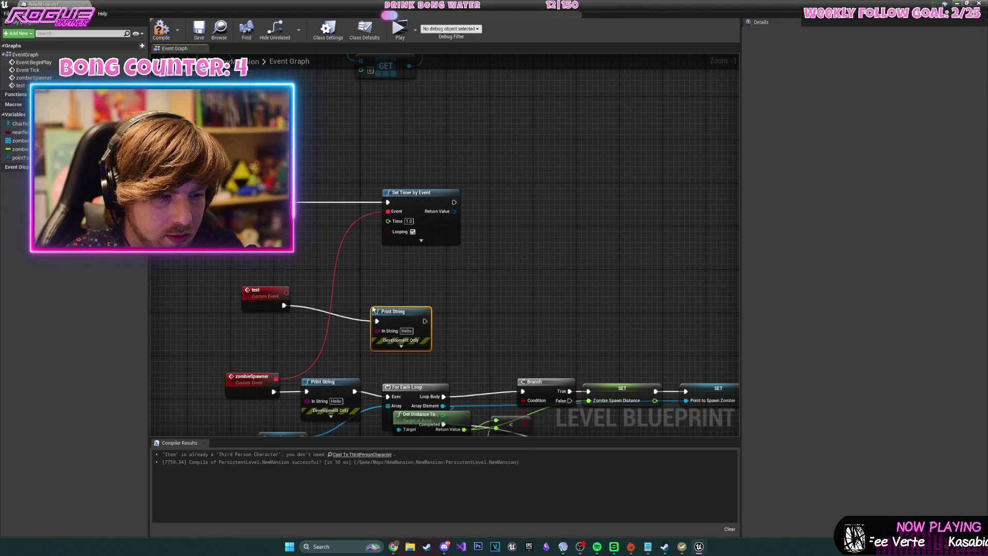
pyautogui.moveTo(282, 304)
pyautogui.mouseDown()
pyautogui.moveTo(342, 286)
pyautogui.moveTo(381, 234)
pyautogui.moveTo(304, 297)
pyautogui.moveTo(403, 226)
pyautogui.moveTo(388, 211)
pyautogui.mouseUp()
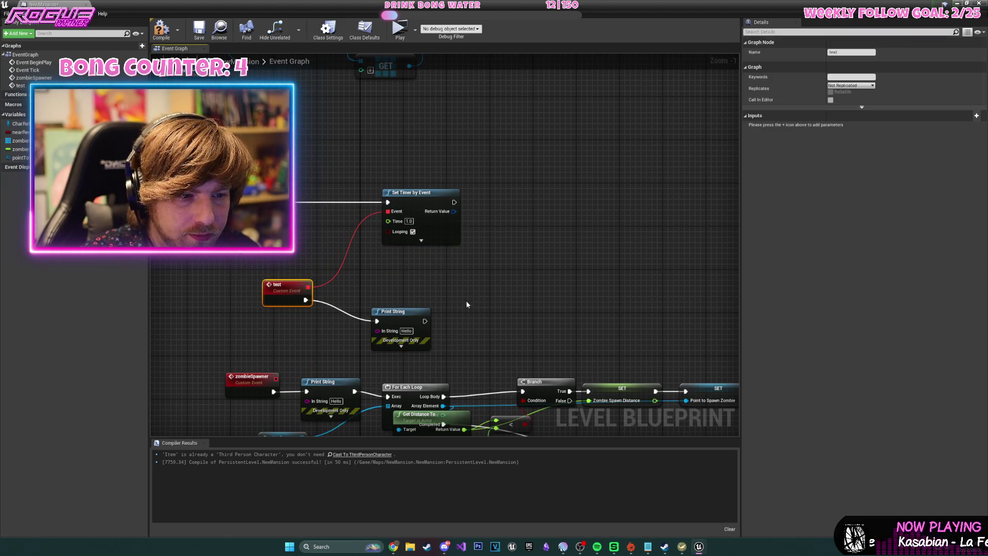
pyautogui.moveTo(420, 320); pyautogui.dragTo(419, 293)
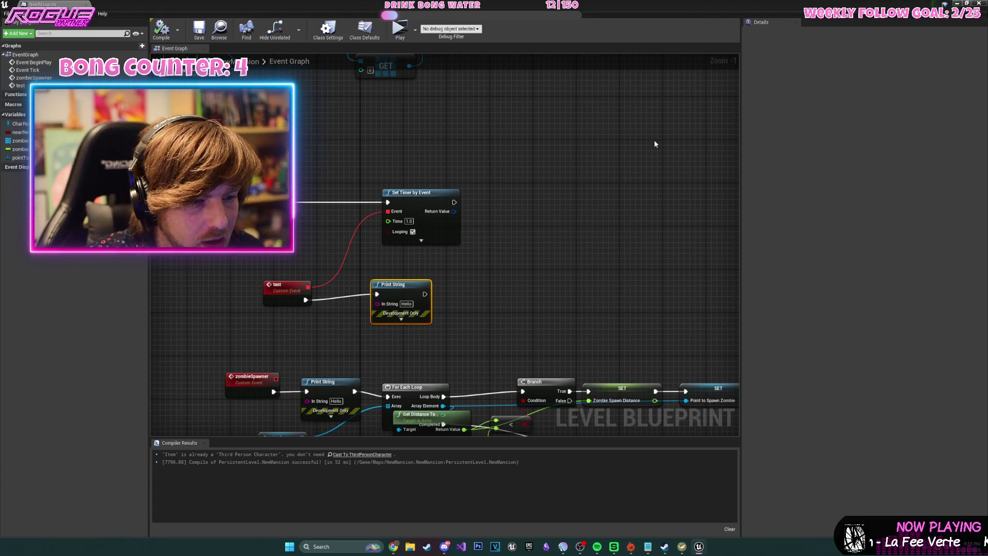
pyautogui.click(421, 240)
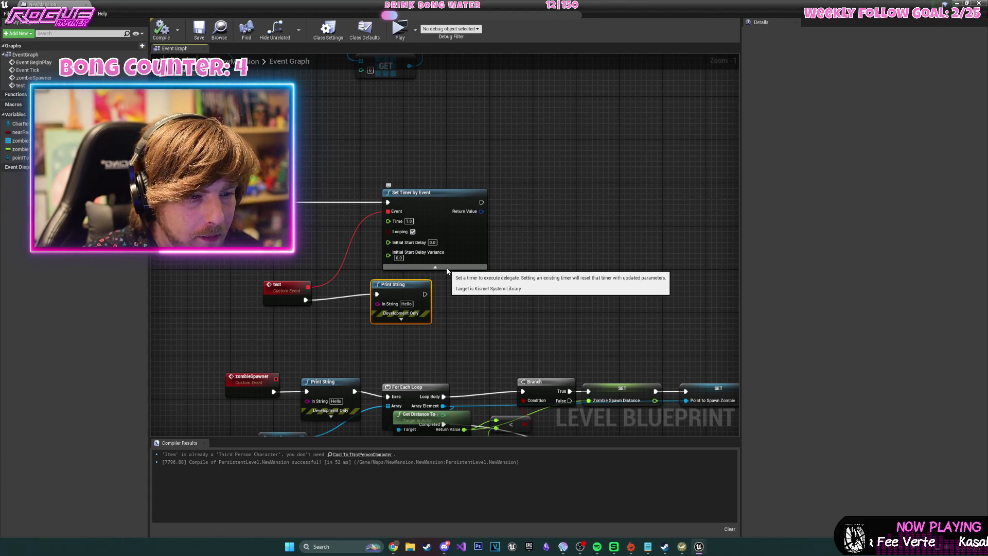
pyautogui.click(958, 3)
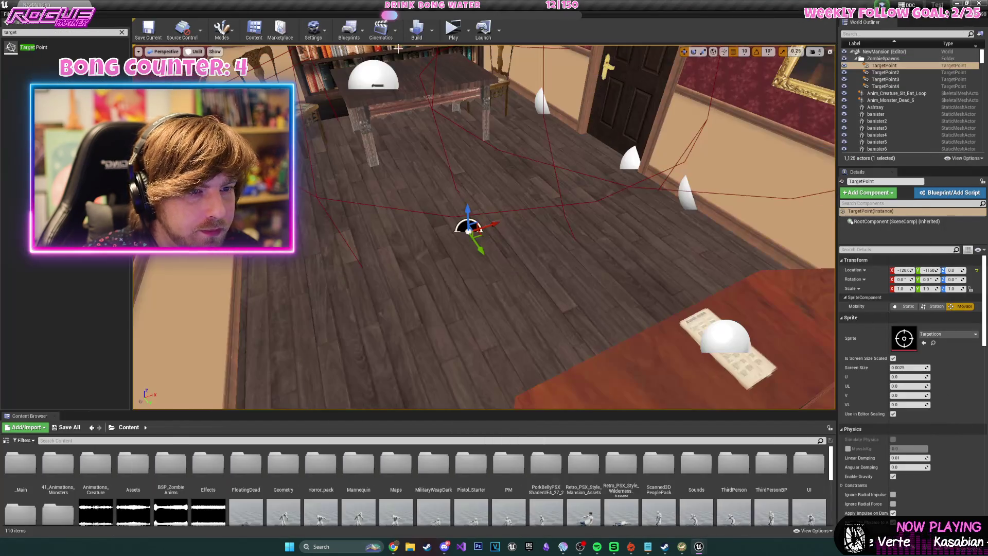
pyautogui.click(450, 33)
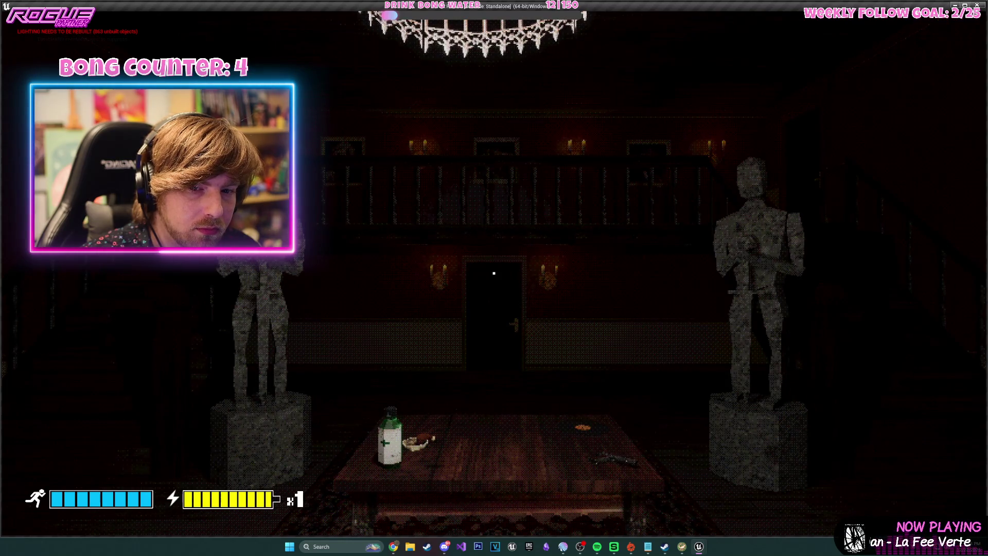
# Expand Print String's advanced options, untick Looping on Set Timer by Event, and compile.
pyautogui.press('Escape')
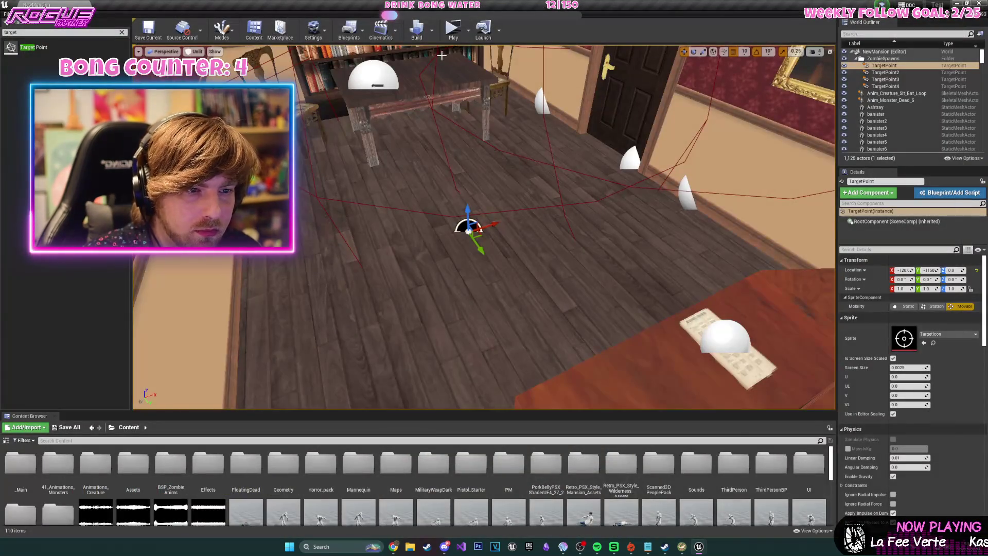
pyautogui.click(349, 28)
pyautogui.click(373, 88)
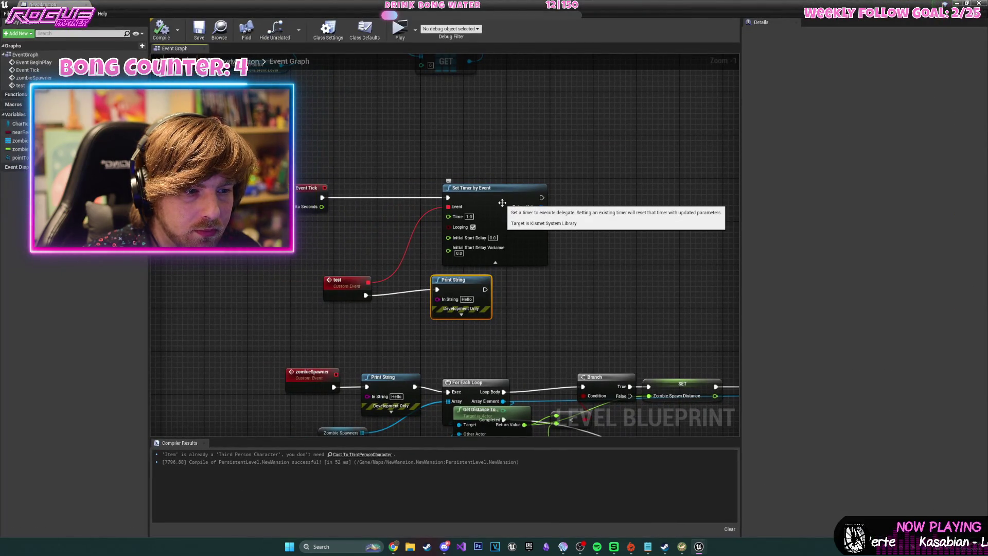
pyautogui.moveTo(474, 283); pyautogui.dragTo(474, 288)
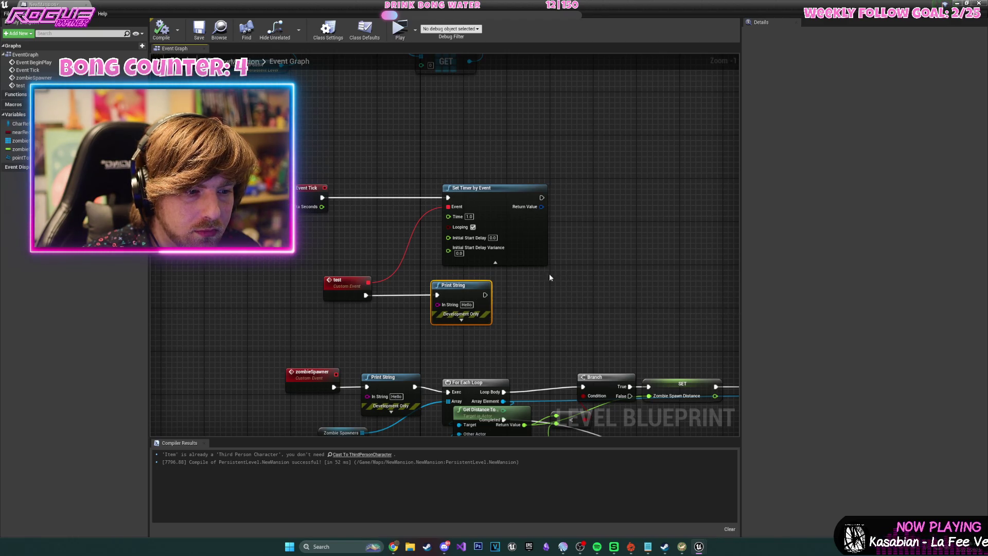
pyautogui.click(461, 320)
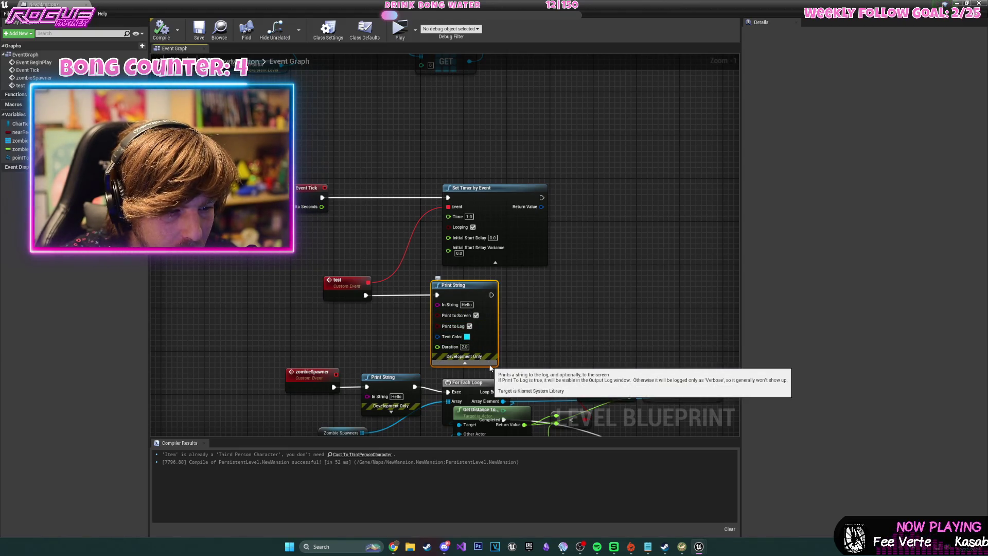
pyautogui.click(473, 227)
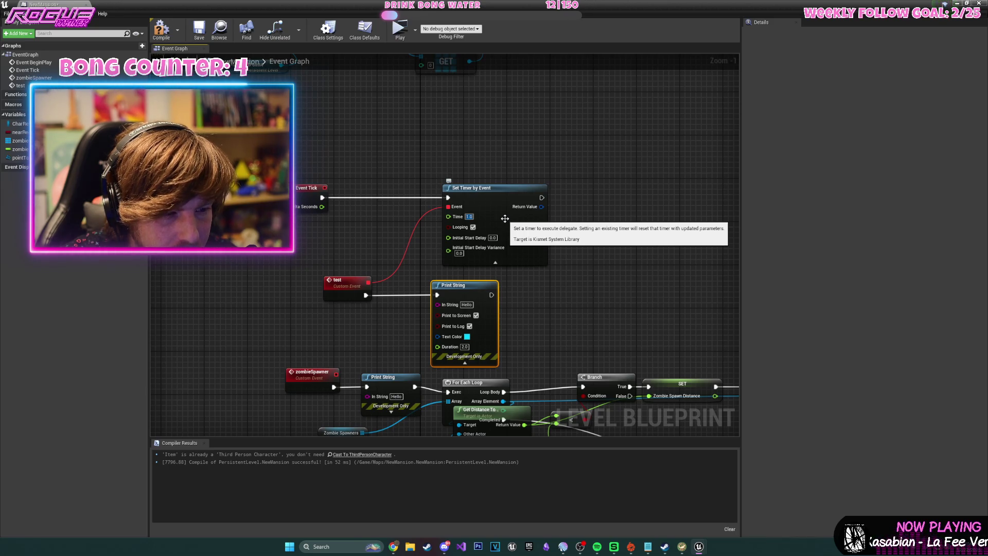
pyautogui.click(171, 35)
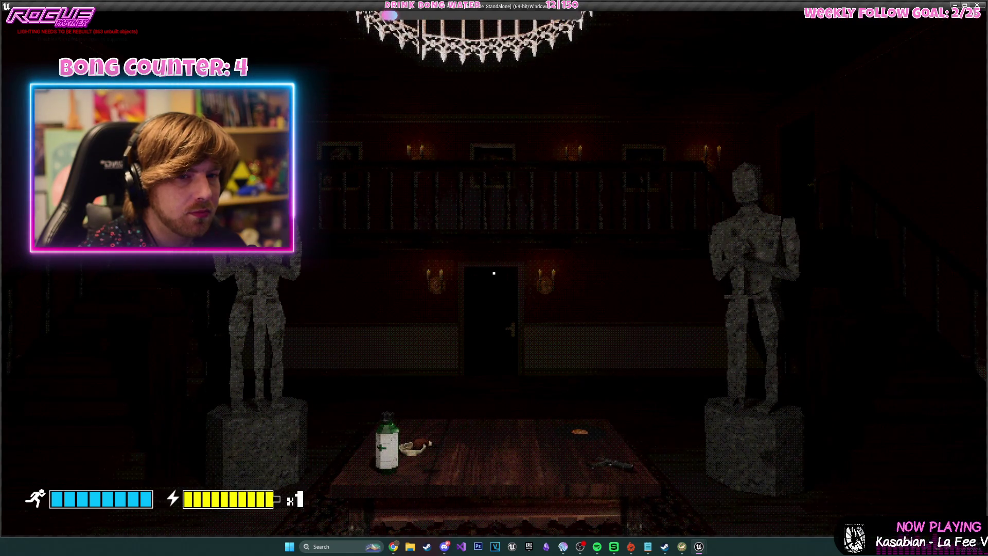
# Stop the game and delete the test event, timer and print nodes from the Level Blueprint.
pyautogui.press('Escape')
pyautogui.click(349, 30)
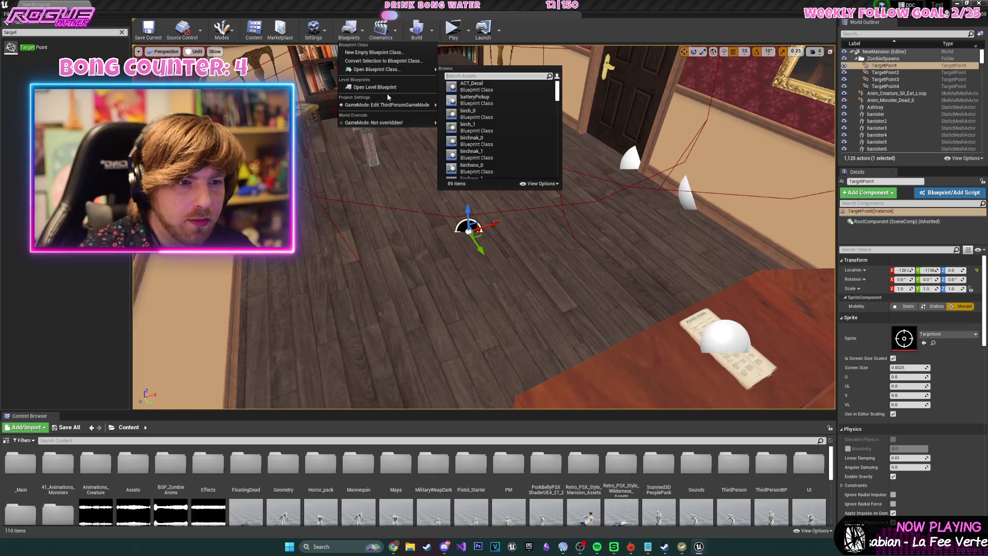
pyautogui.click(370, 54)
pyautogui.moveTo(505, 293); pyautogui.dragTo(506, 294)
pyautogui.press('Delete')
# Chain a Sequence node and a Do Once node off Event Tick.
pyautogui.moveTo(392, 169); pyautogui.dragTo(392, 168)
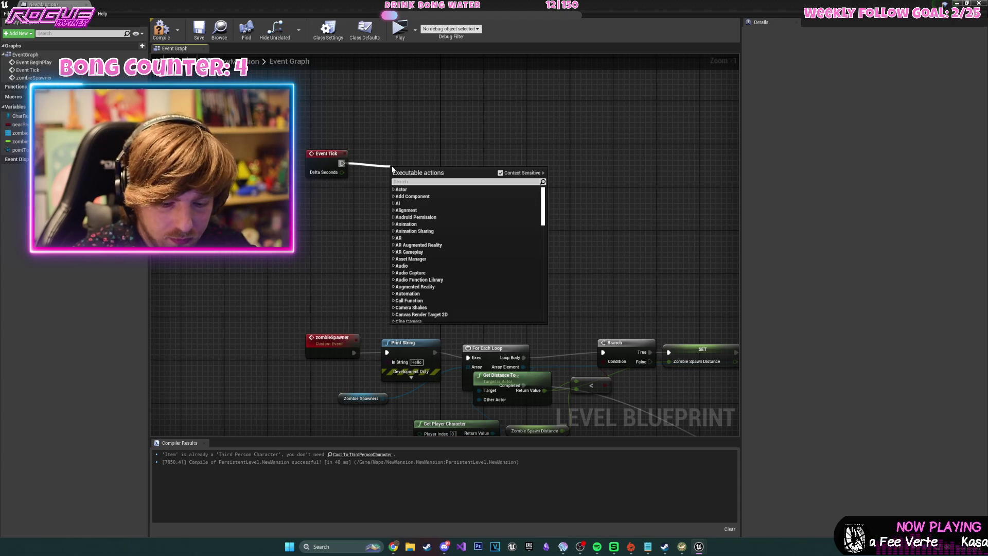
pyautogui.write('sq')
pyautogui.press('BackSpace')
pyautogui.write('eq')
pyautogui.press('Return')
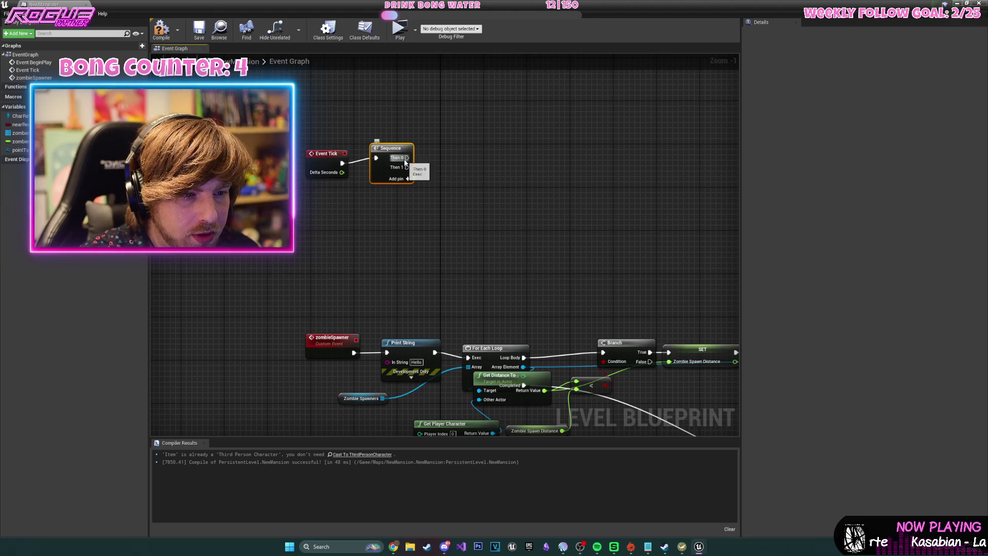
pyautogui.moveTo(405, 160); pyautogui.dragTo(474, 162)
pyautogui.write('do')
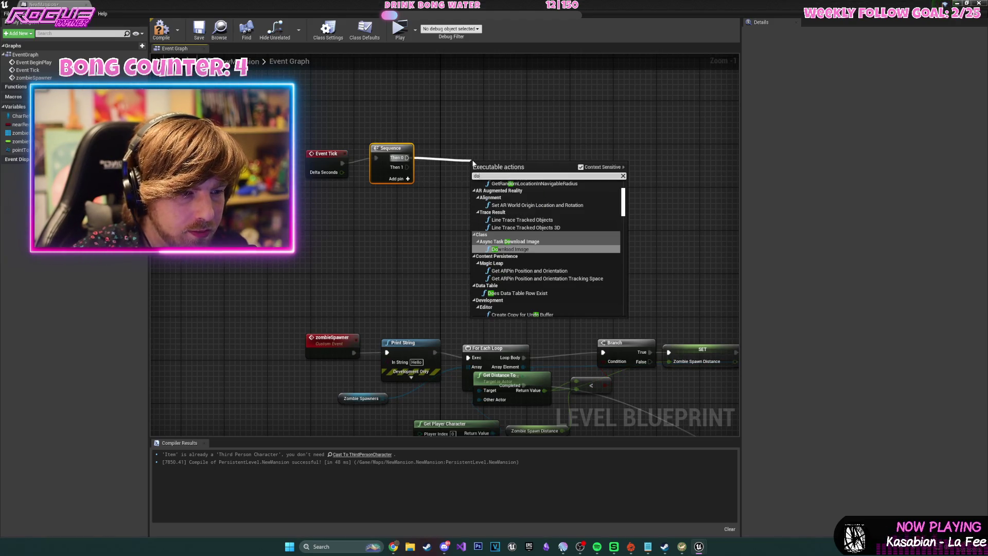
pyautogui.write('onc')
pyautogui.press('Return')
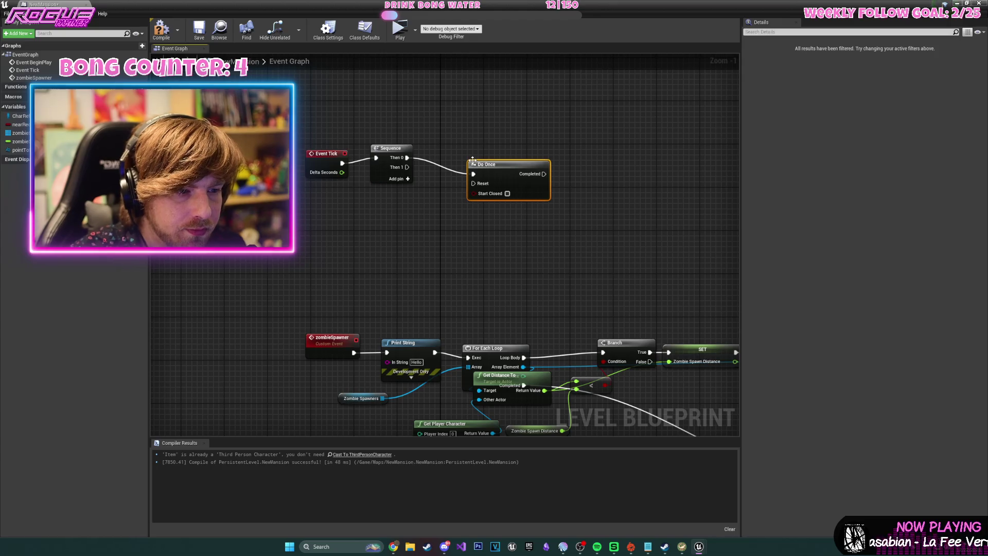
pyautogui.moveTo(487, 169); pyautogui.dragTo(476, 164)
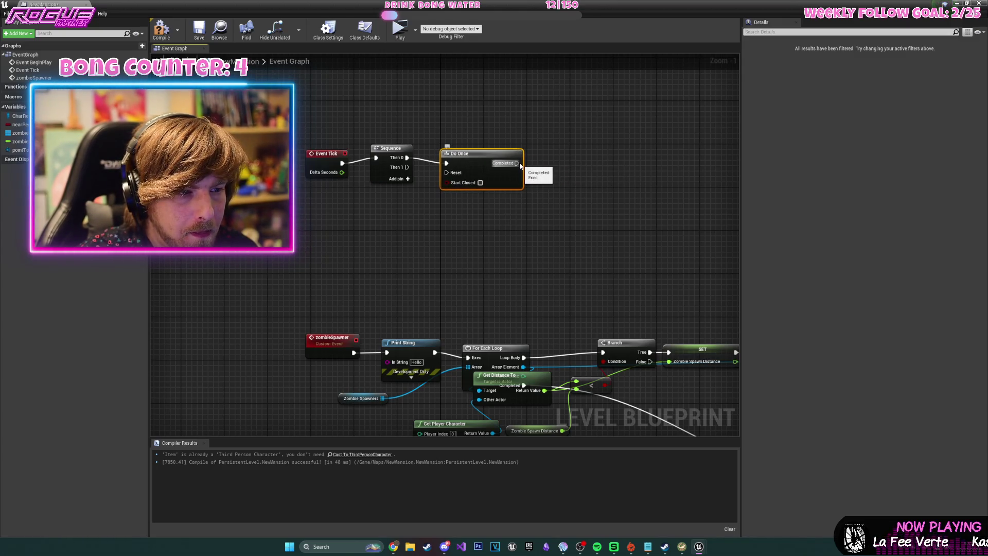
# Follow Do Once with the Zombie Spawner call and a 60-second Delay.
pyautogui.moveTo(517, 163); pyautogui.dragTo(560, 163)
pyautogui.scroll(-10, 559, 165)
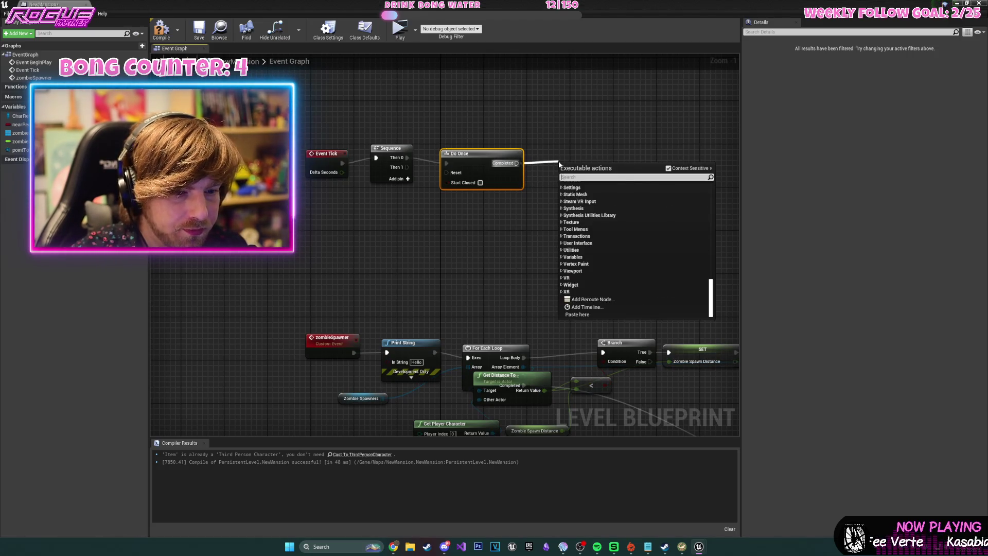
pyautogui.write('zombi')
pyautogui.press('Return')
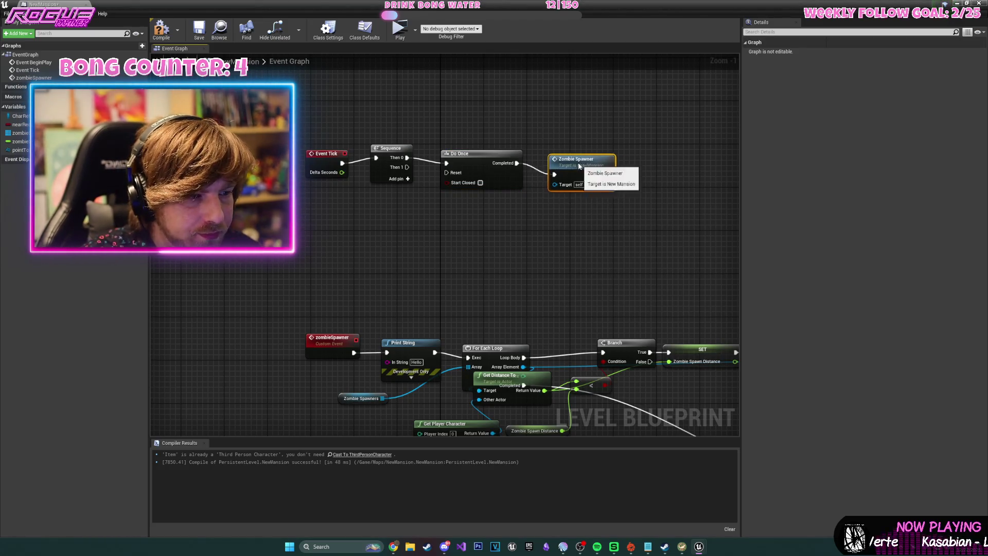
pyautogui.moveTo(596, 168)
pyautogui.mouseDown()
pyautogui.moveTo(653, 168)
pyautogui.moveTo(624, 152)
pyautogui.mouseUp()
pyautogui.write('delay')
pyautogui.press('Return')
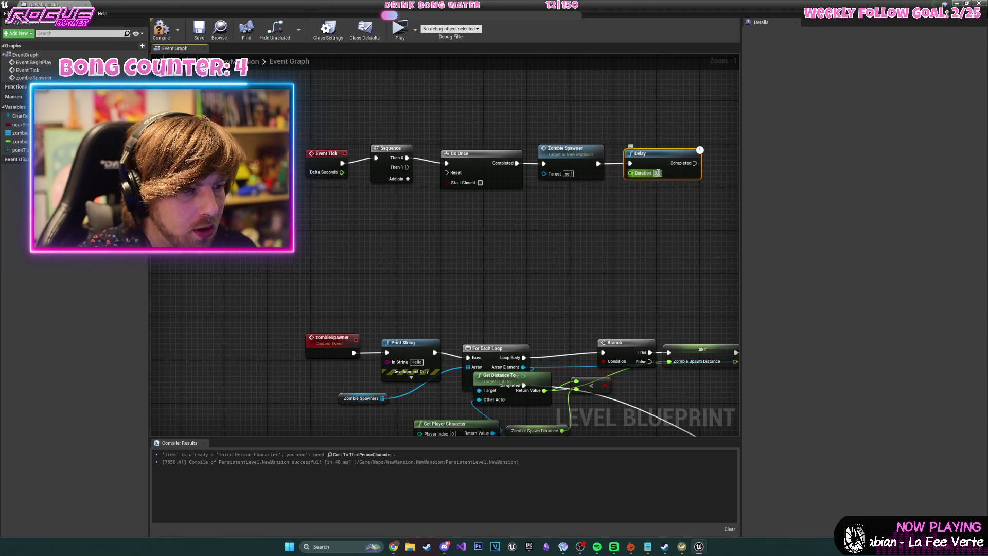
pyautogui.write('60')
pyautogui.press('Return')
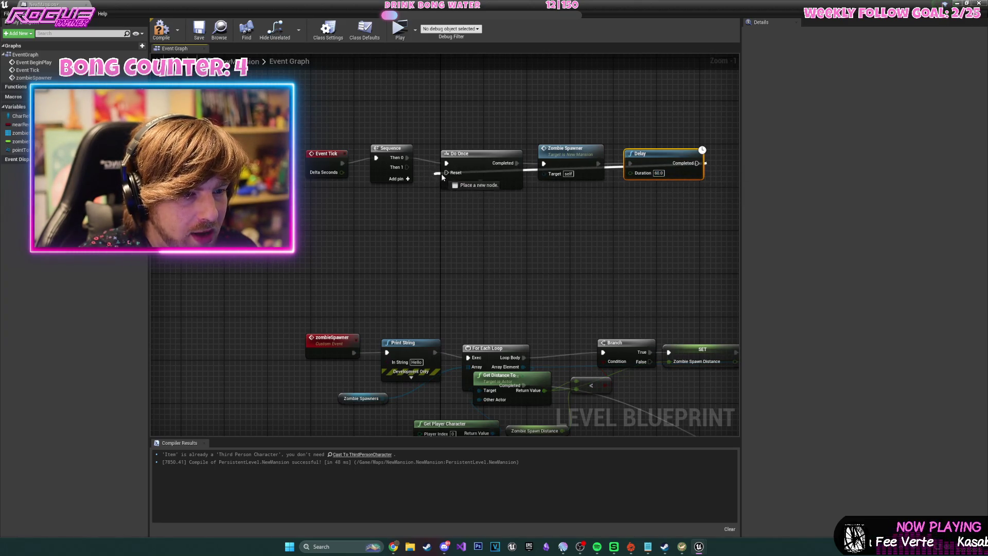
pyautogui.moveTo(685, 269); pyautogui.dragTo(616, 262)
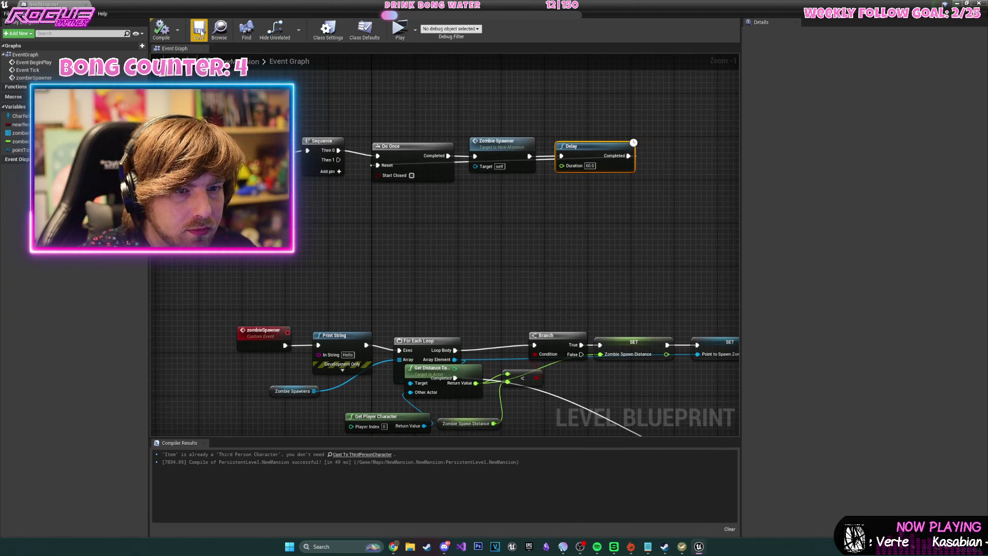
pyautogui.click(957, 3)
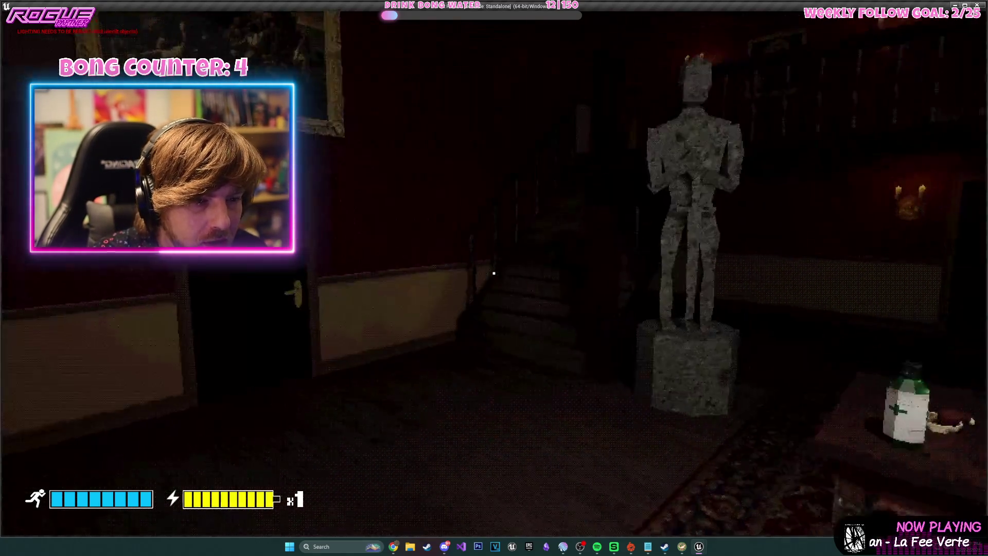
# Stop the game, reopen the Level Blueprint, and delete the spawner's Hello Print String.
pyautogui.press('Escape')
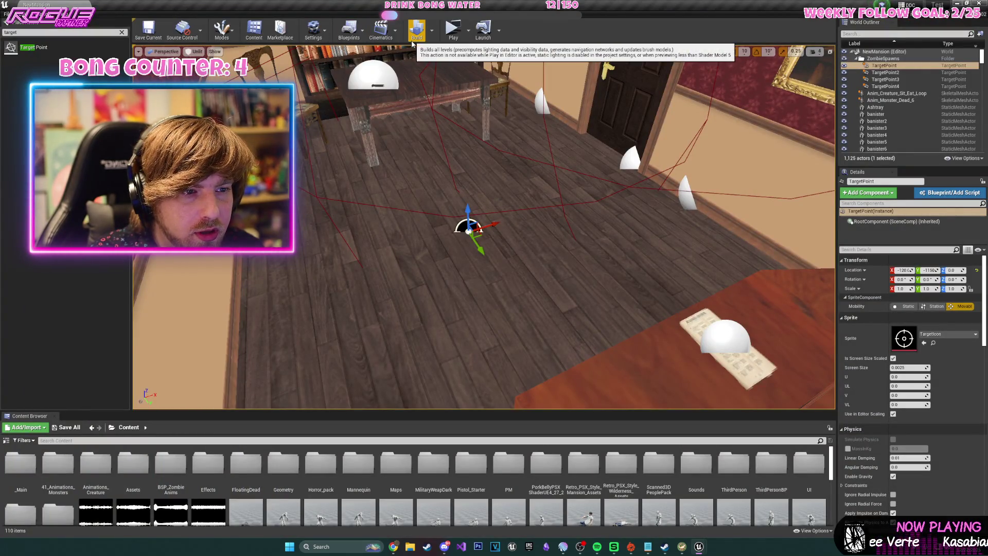
pyautogui.click(349, 30)
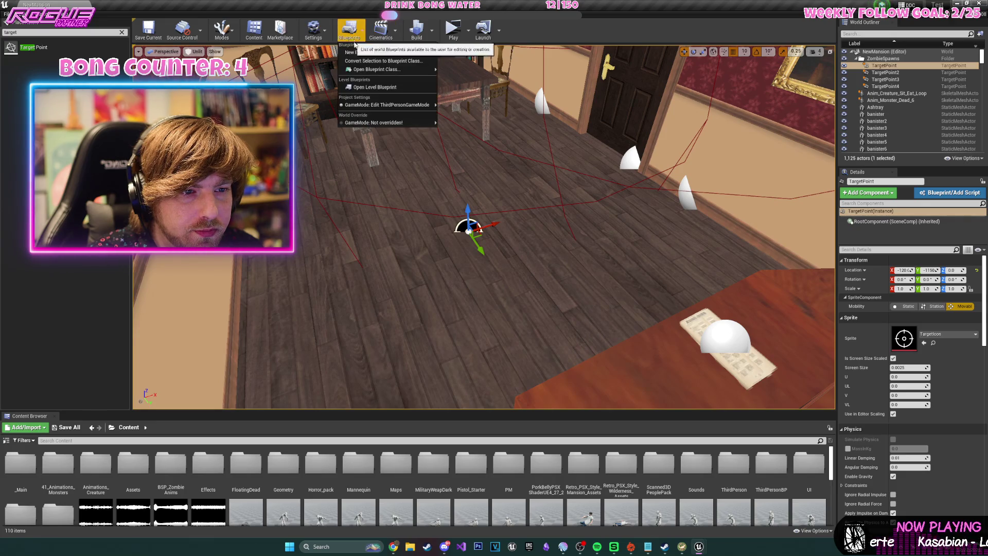
pyautogui.click(375, 87)
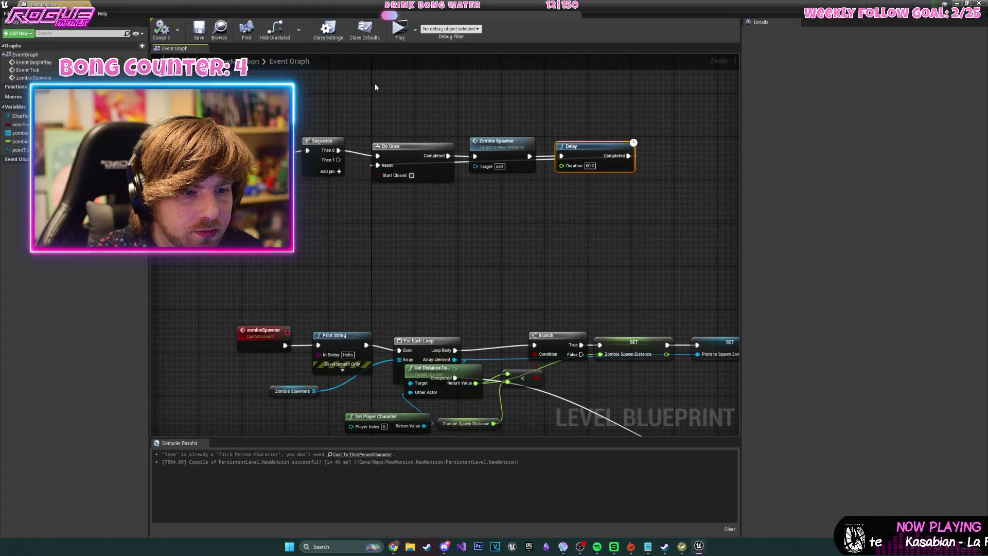
pyautogui.click(335, 348)
pyautogui.press('Delete')
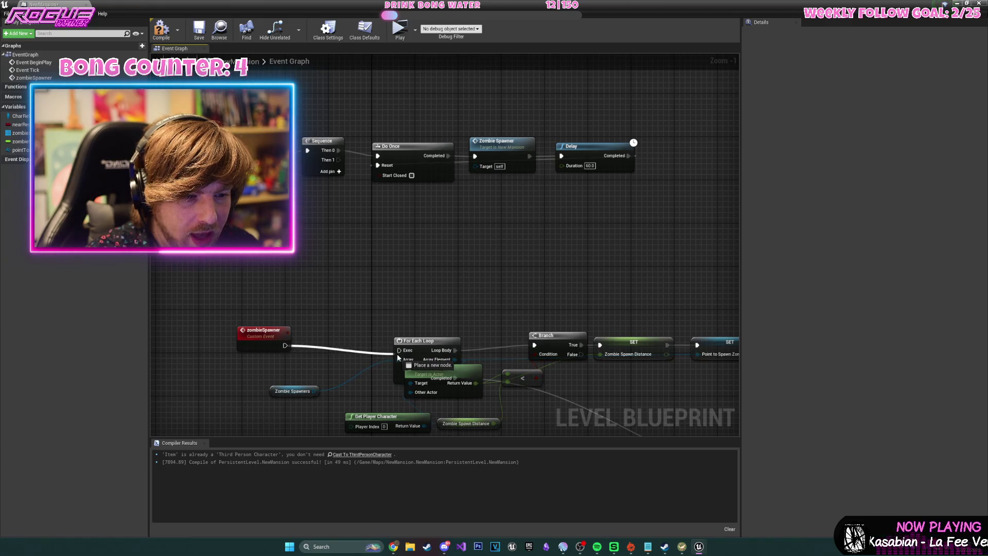
# Add a Print String after SpawnActor Enemy Test 02 that prints Zombie Spawn Distance.
pyautogui.moveTo(402, 355); pyautogui.dragTo(185, 247)
pyautogui.moveTo(466, 280)
pyautogui.mouseDown()
pyautogui.moveTo(452, 147)
pyautogui.moveTo(282, 122)
pyautogui.moveTo(267, 168)
pyautogui.mouseUp()
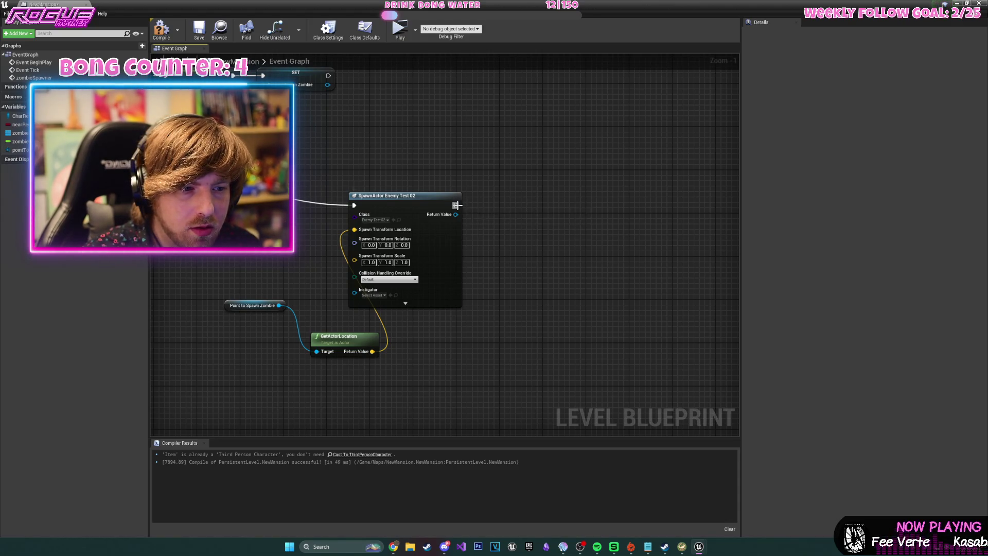
pyautogui.moveTo(456, 204); pyautogui.dragTo(572, 196)
pyautogui.write('print')
pyautogui.press('Return')
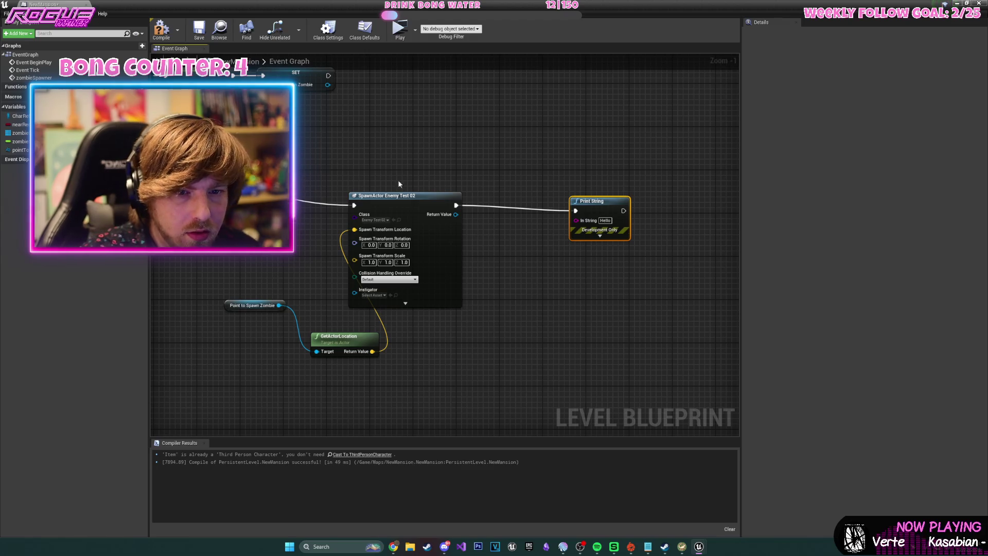
pyautogui.moveTo(21, 141); pyautogui.dragTo(502, 292)
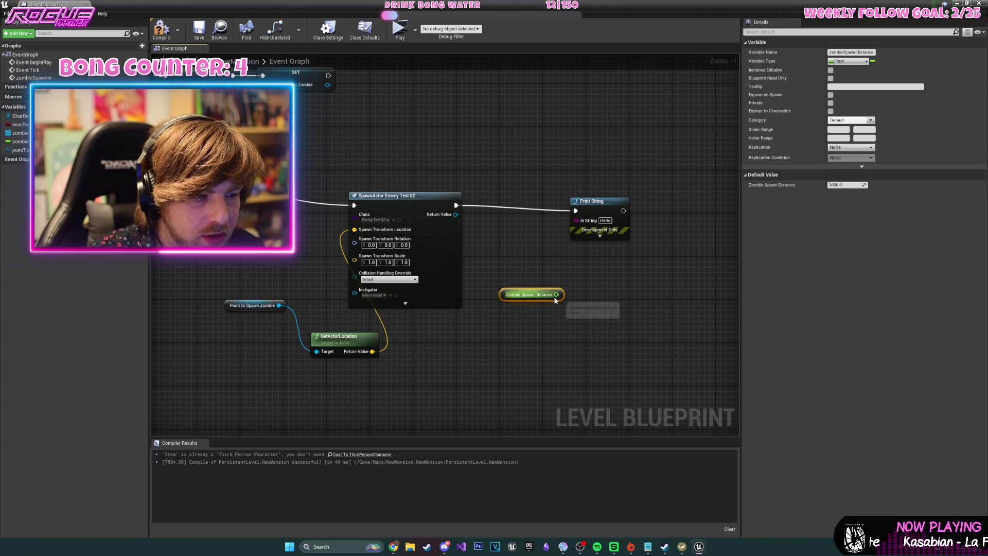
pyautogui.moveTo(590, 228); pyautogui.dragTo(588, 222)
# Save and close the Level Blueprint, then launch the game standalone.
pyautogui.click(199, 30)
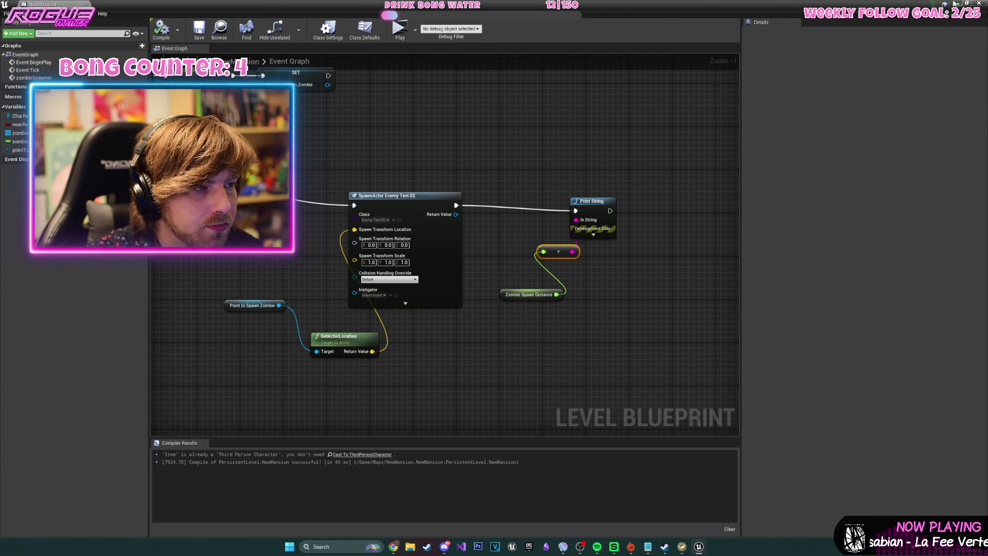
pyautogui.click(955, 4)
pyautogui.click(453, 32)
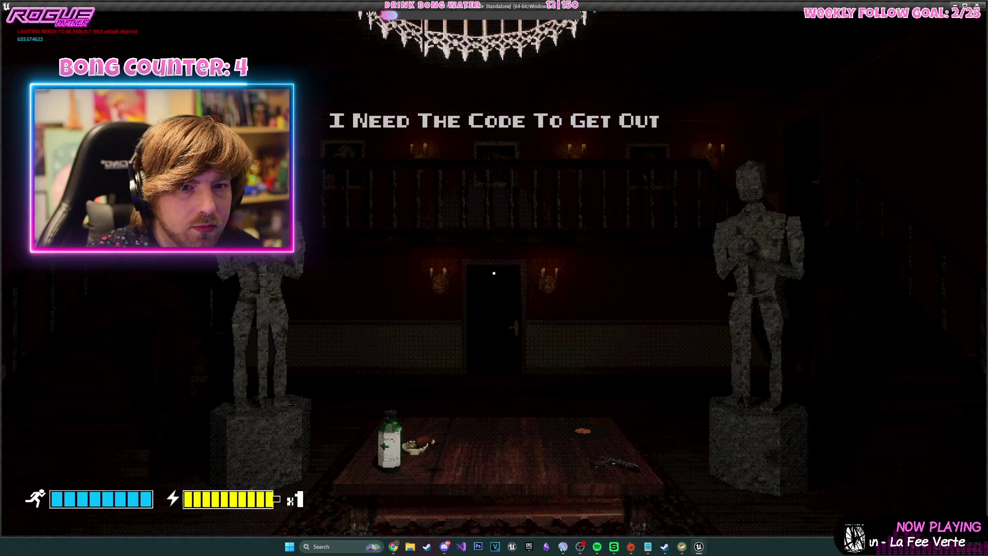
# Open the dark door and cross the dim room's rug to the far door.
pyautogui.press('w')
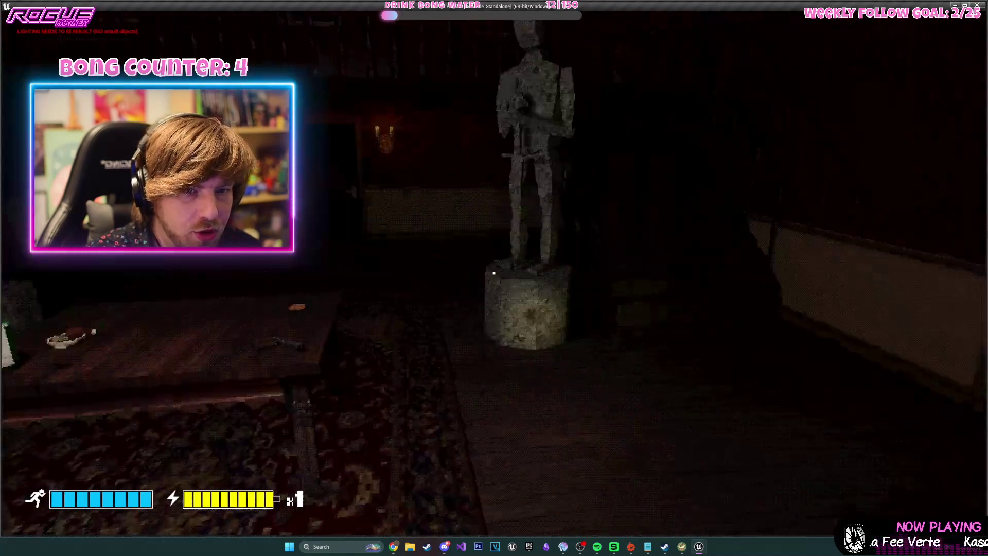
pyautogui.press('e')
pyautogui.press('w')
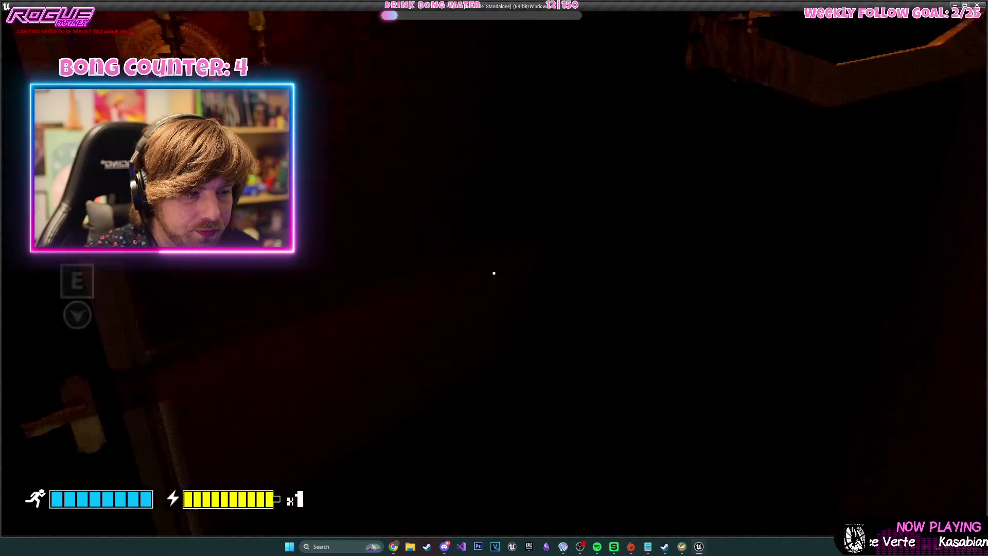
pyautogui.press('w')
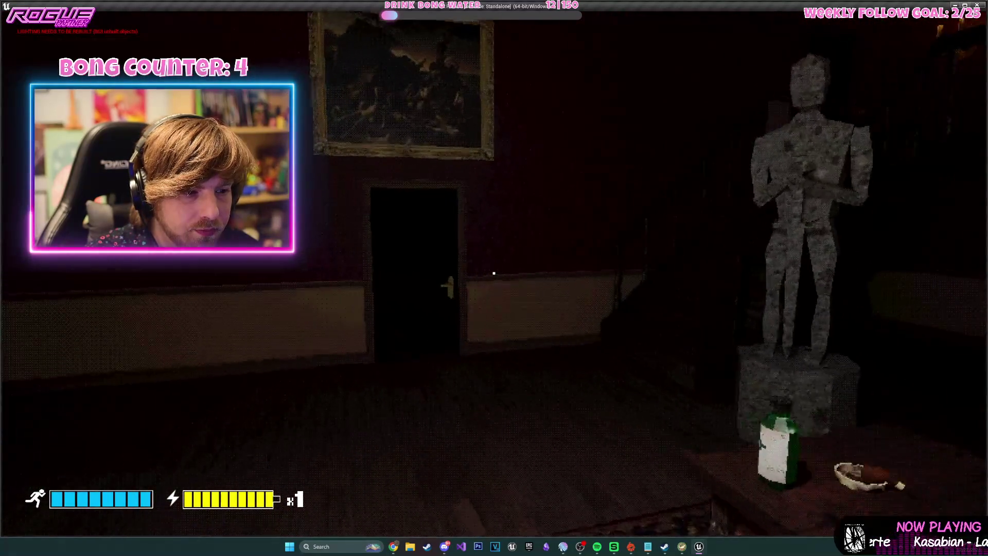
pyautogui.press('w')
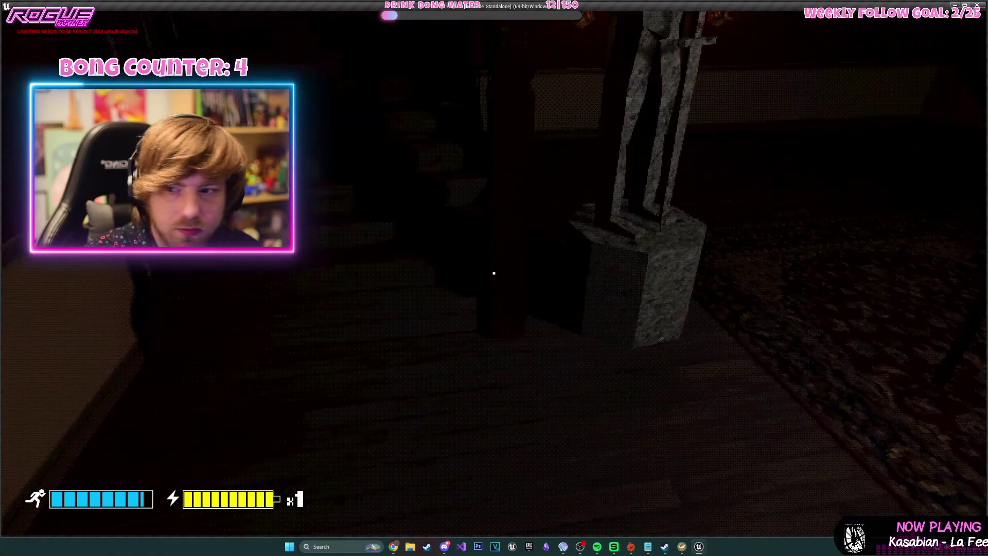
pyautogui.press('w')
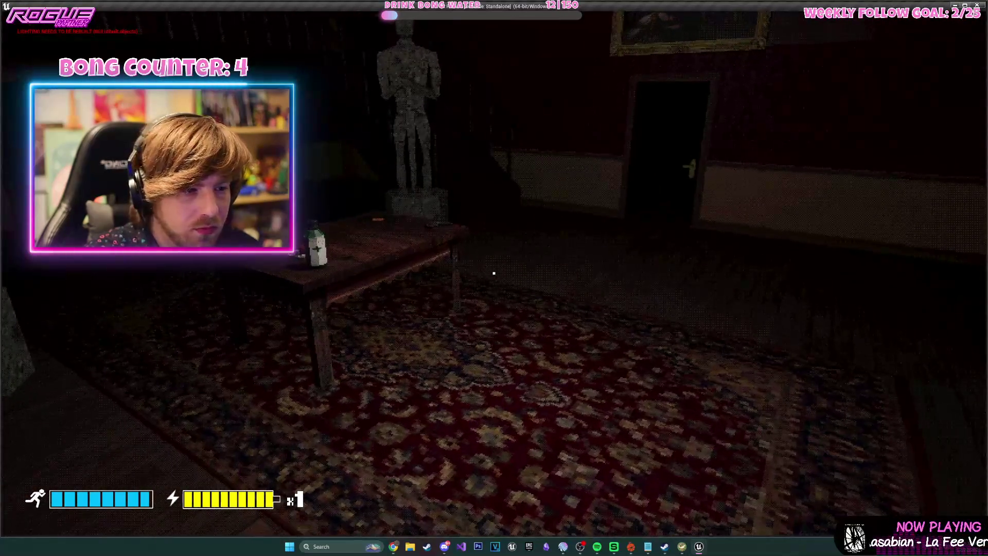
pyautogui.press('w')
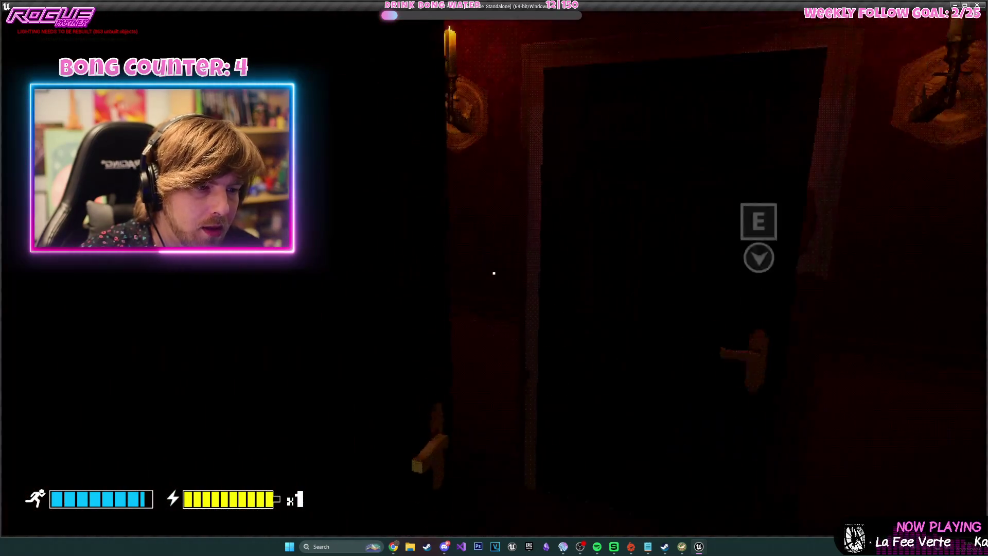
# Go down the corridor, open the door into the lit room, then quit the game.
pyautogui.press('e')
pyautogui.press('w')
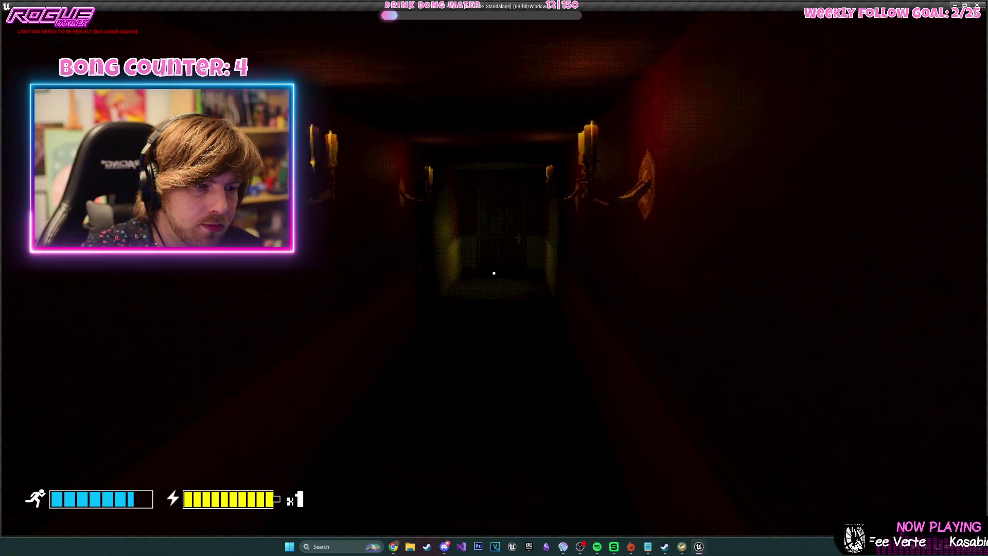
pyautogui.press('e')
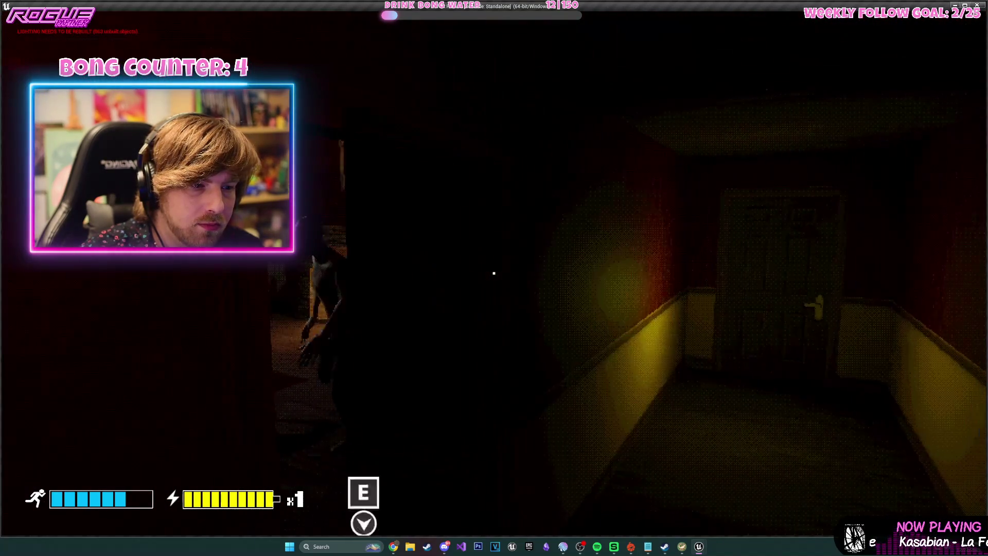
pyautogui.press('Escape')
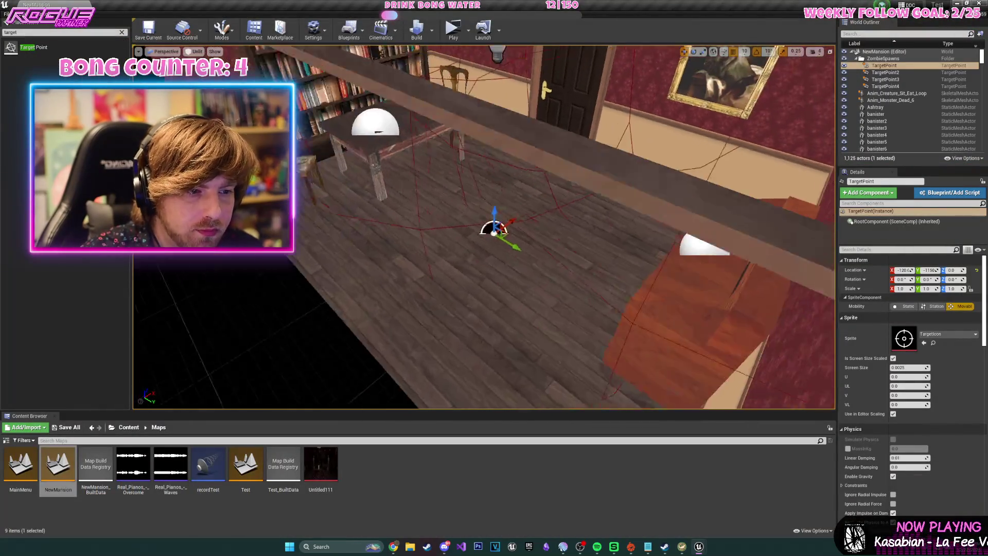
# Focus the viewport on TargetPoint3's wall corner, then relaunch the game standalone.
pyautogui.press('w')
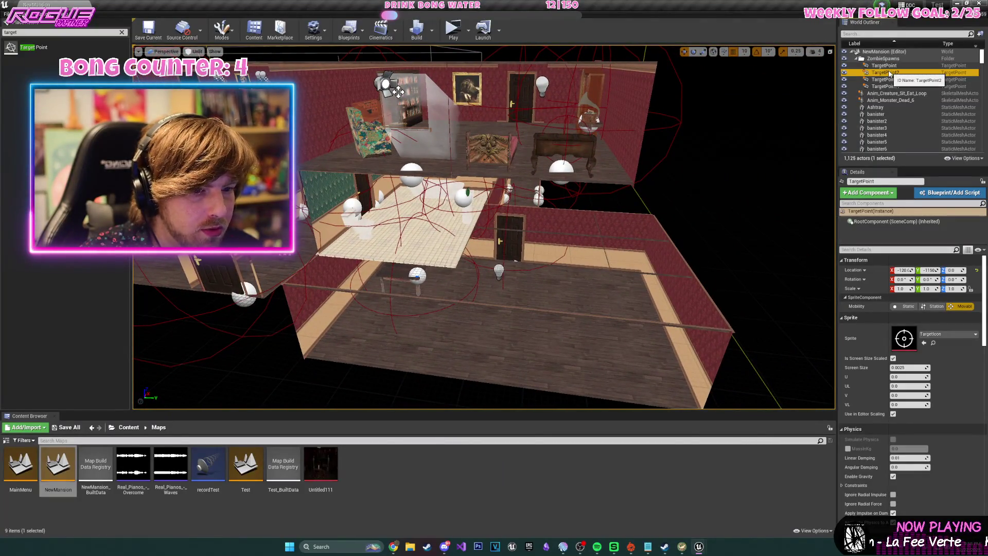
pyautogui.doubleClick(885, 80)
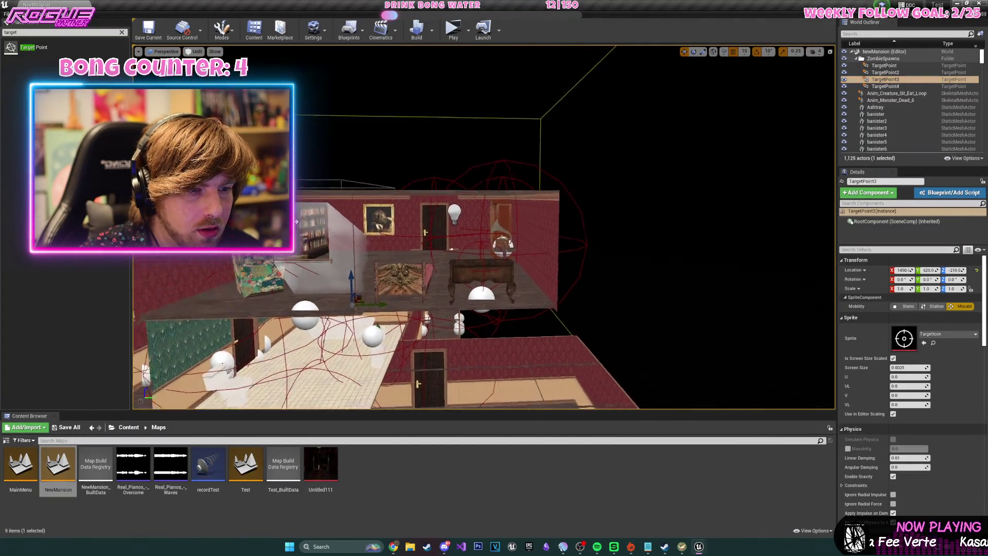
pyautogui.press('w')
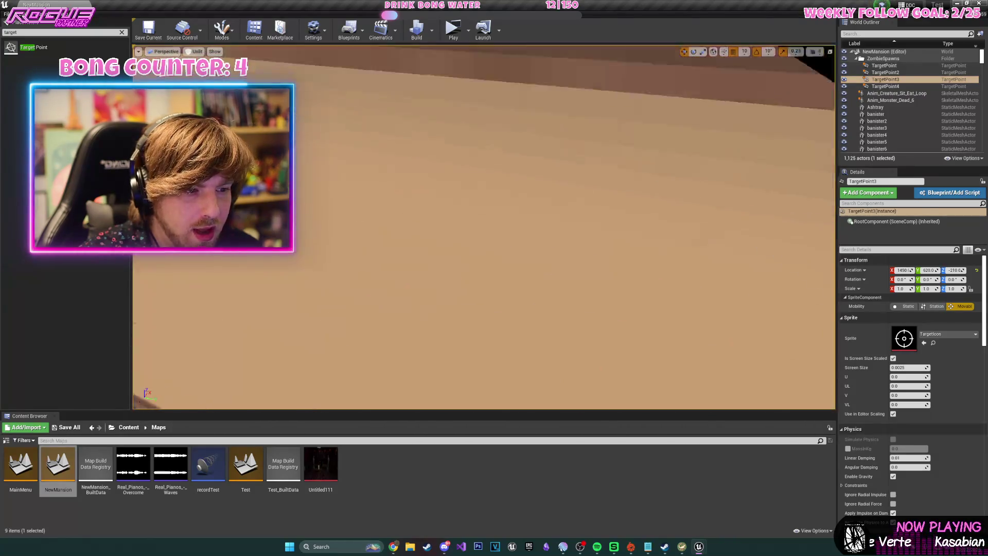
pyautogui.press('w')
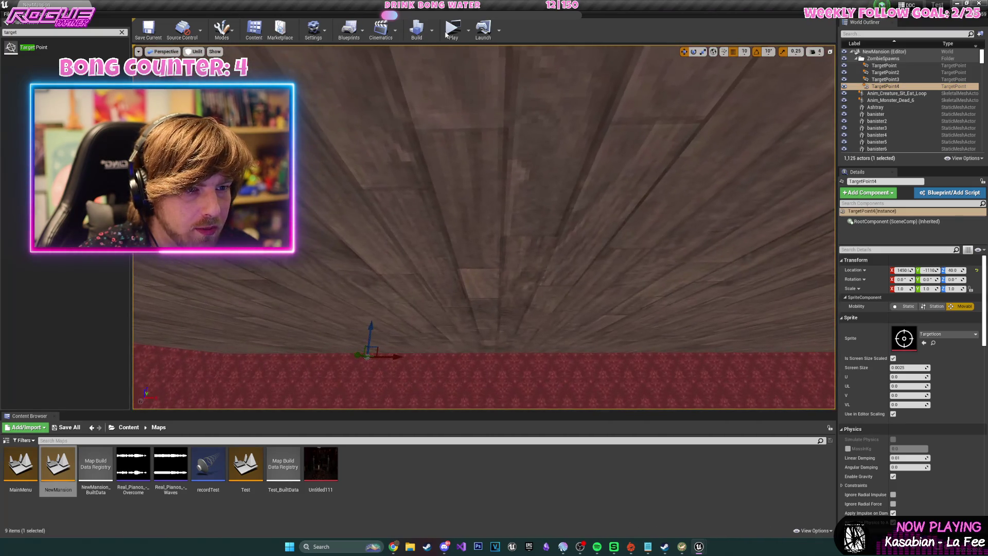
pyautogui.click(445, 34)
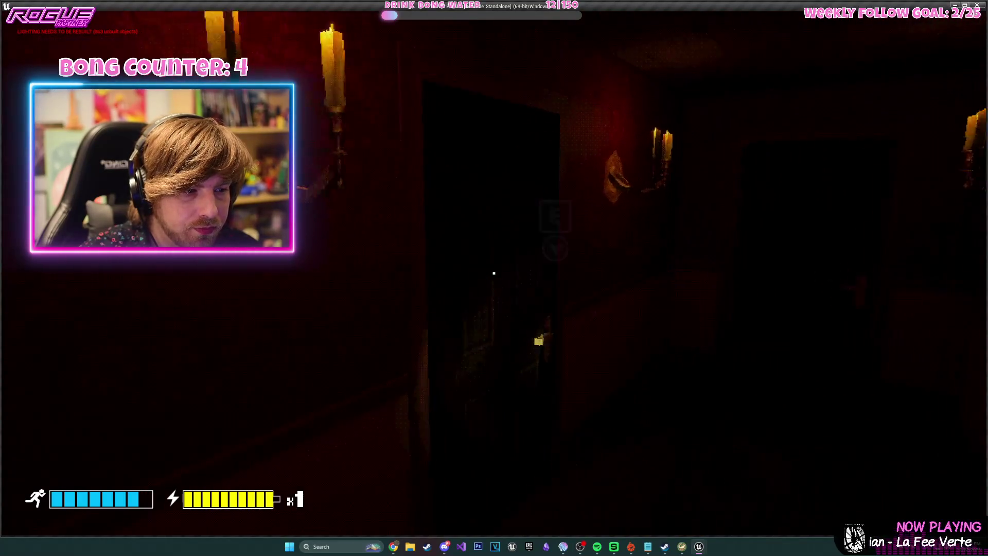
# Walk through the door into the chandelier room and pick up the gun from the table.
pyautogui.press('w')
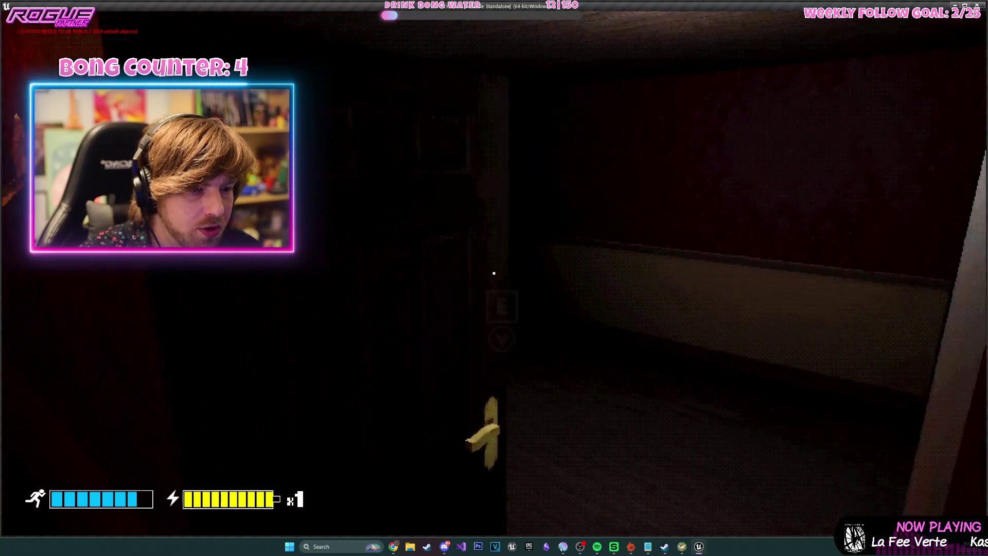
pyautogui.press('e')
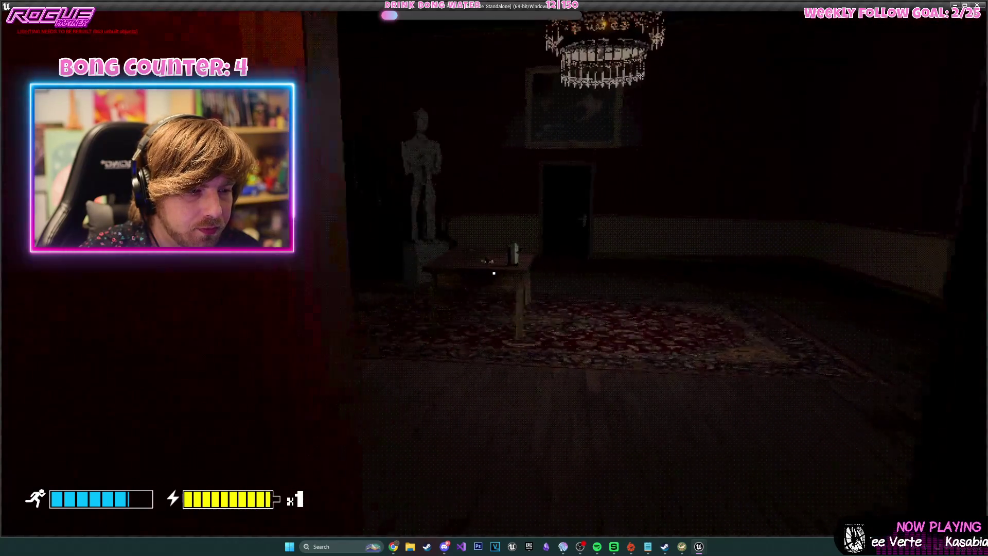
pyautogui.press('w')
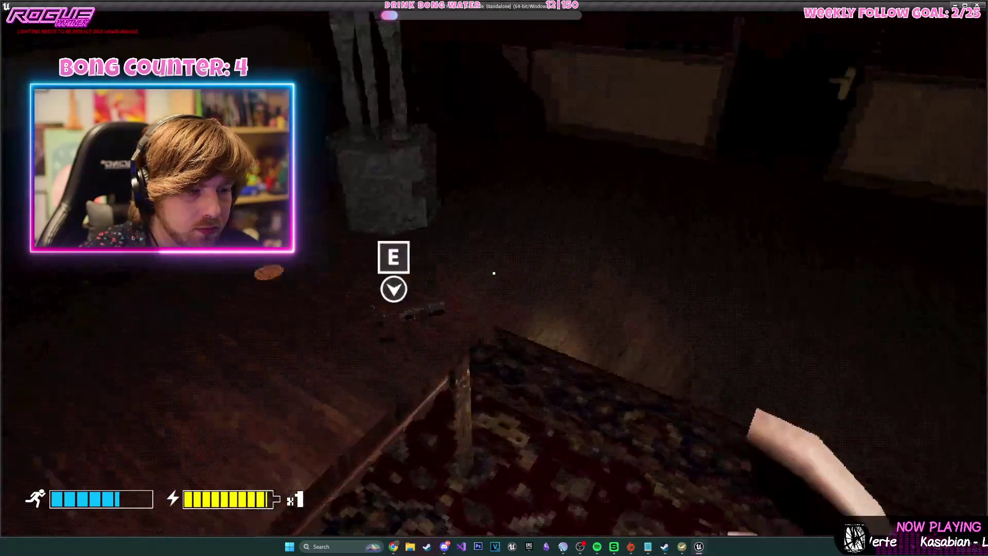
pyautogui.press('e')
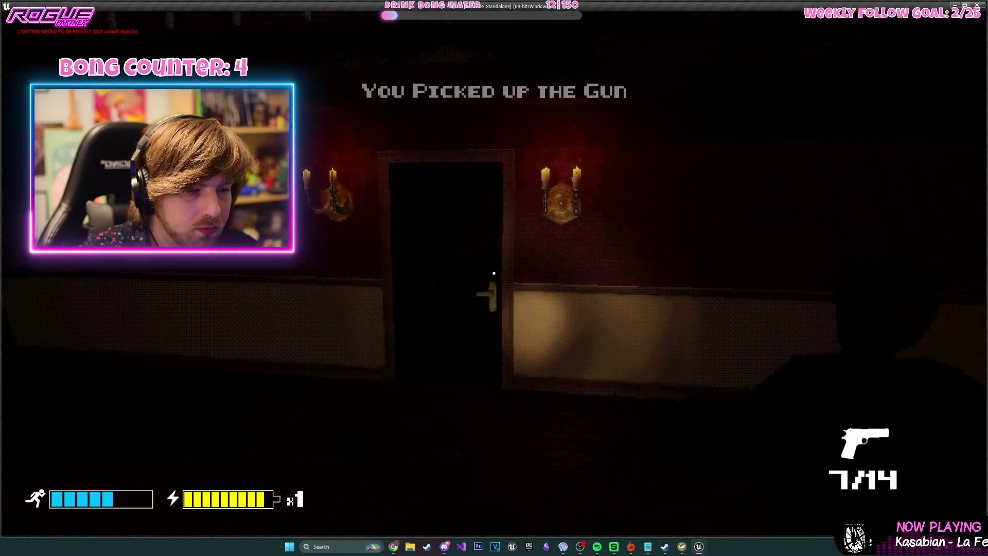
# Shoot the creatures by the fireplace until the last one is dead.
pyautogui.press('w')
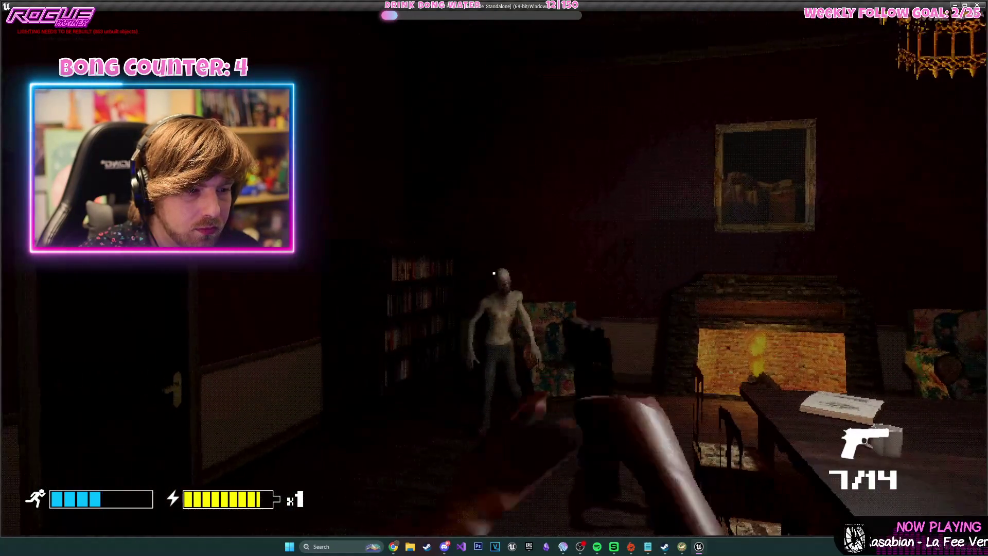
pyautogui.click(494, 273)
pyautogui.click(494, 273)
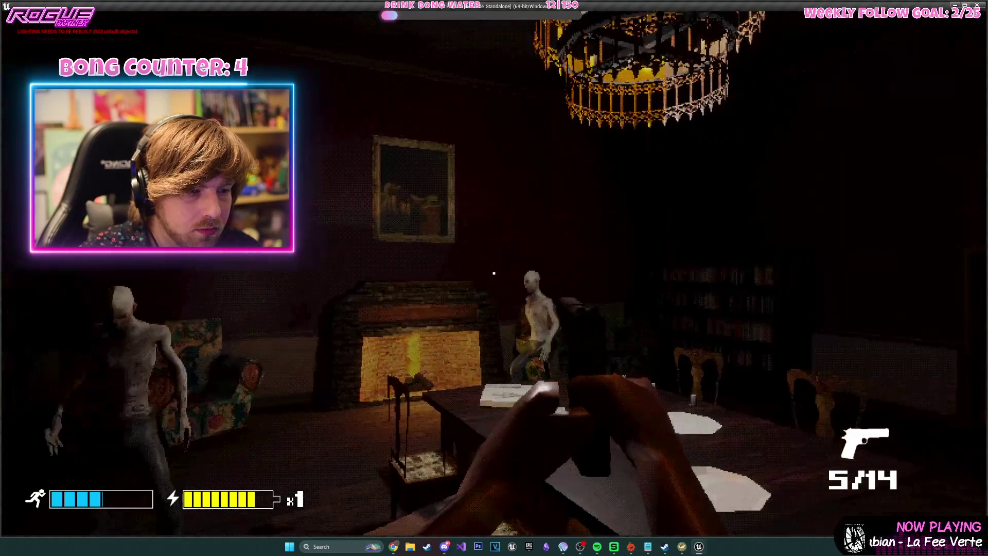
pyautogui.click(494, 273)
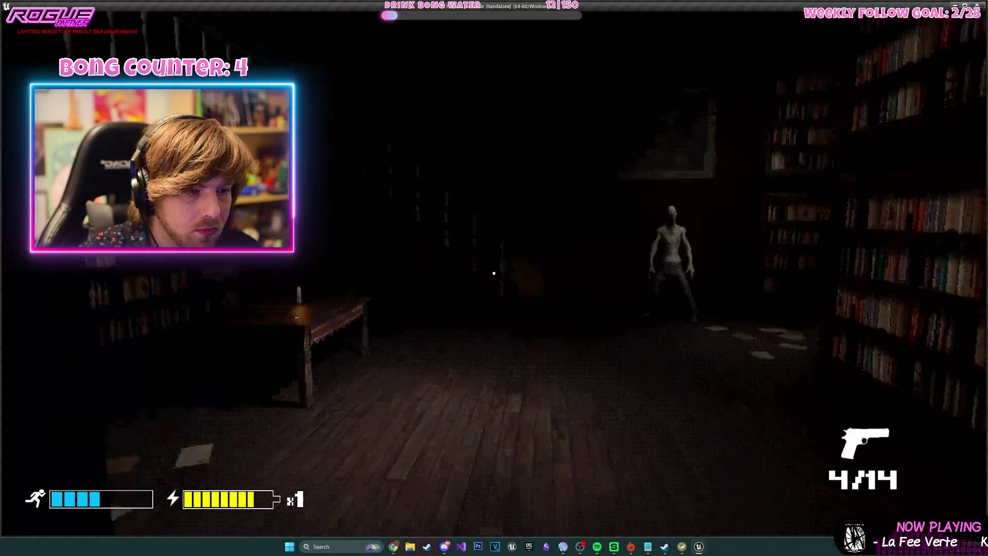
pyautogui.click(494, 273)
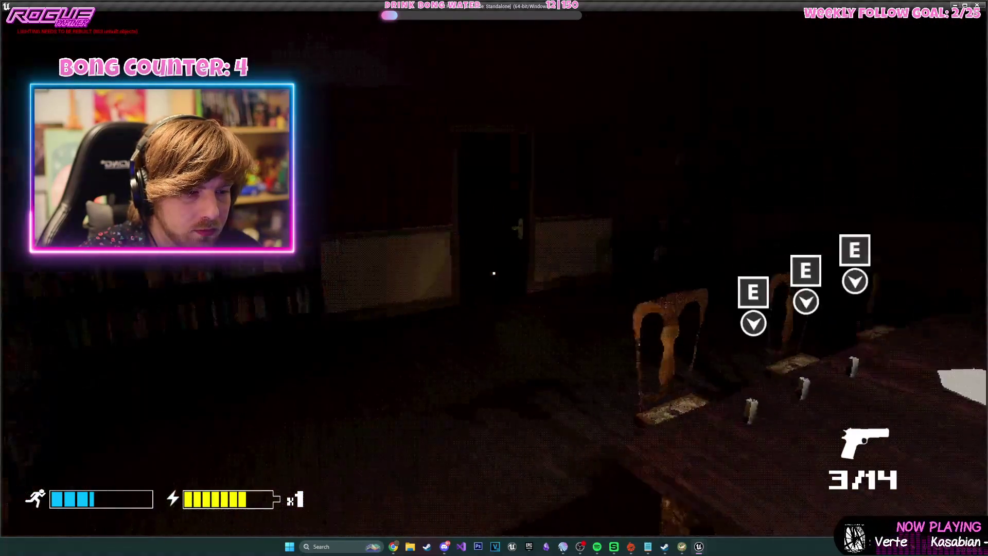
# Run down the candle-lit corridor into the library and collect the vinyl record.
pyautogui.press('w')
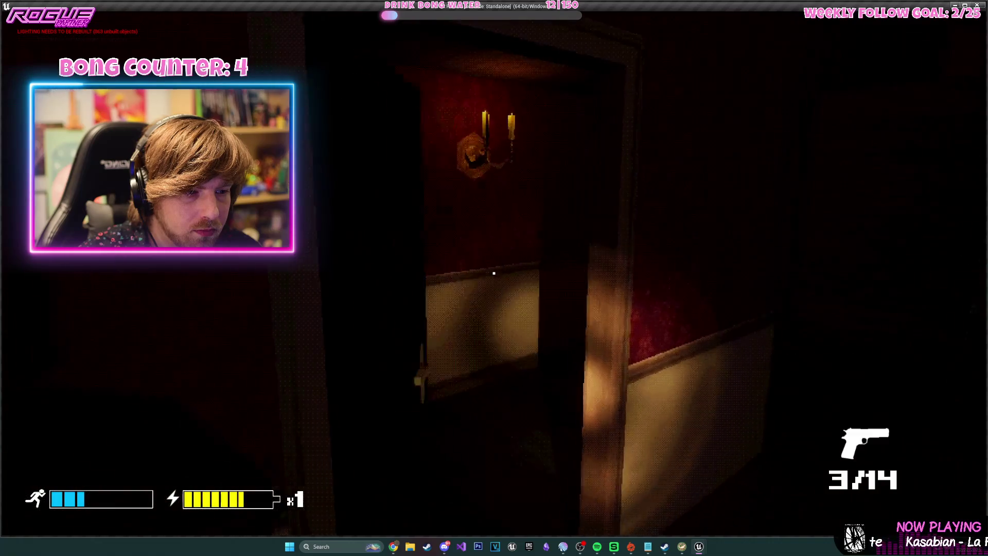
pyautogui.press('w')
pyautogui.press('w')
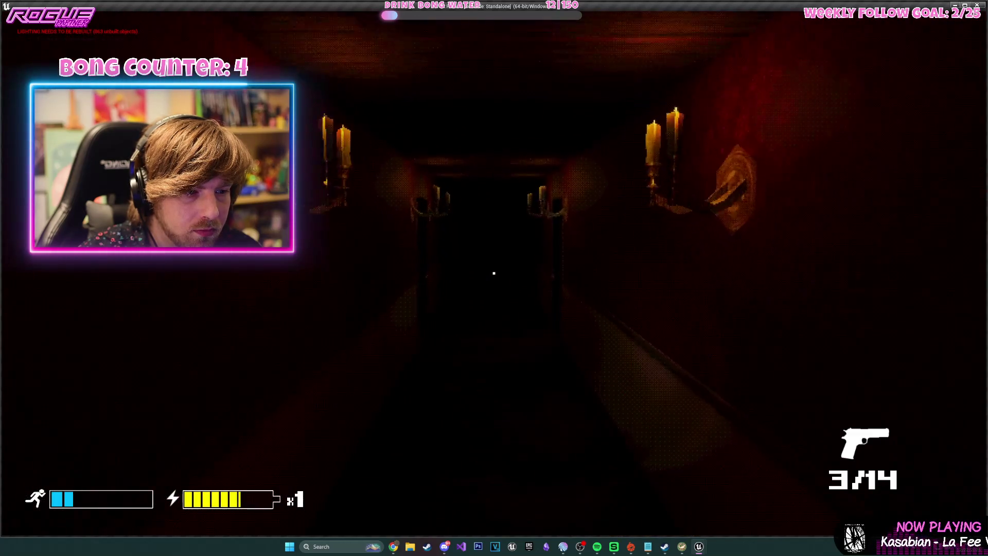
pyautogui.press('w')
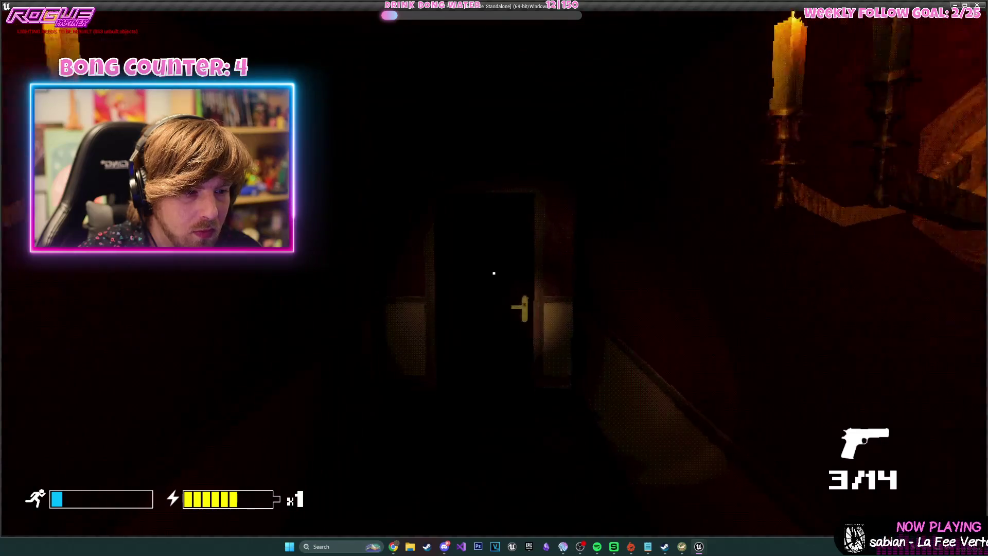
pyautogui.press('w')
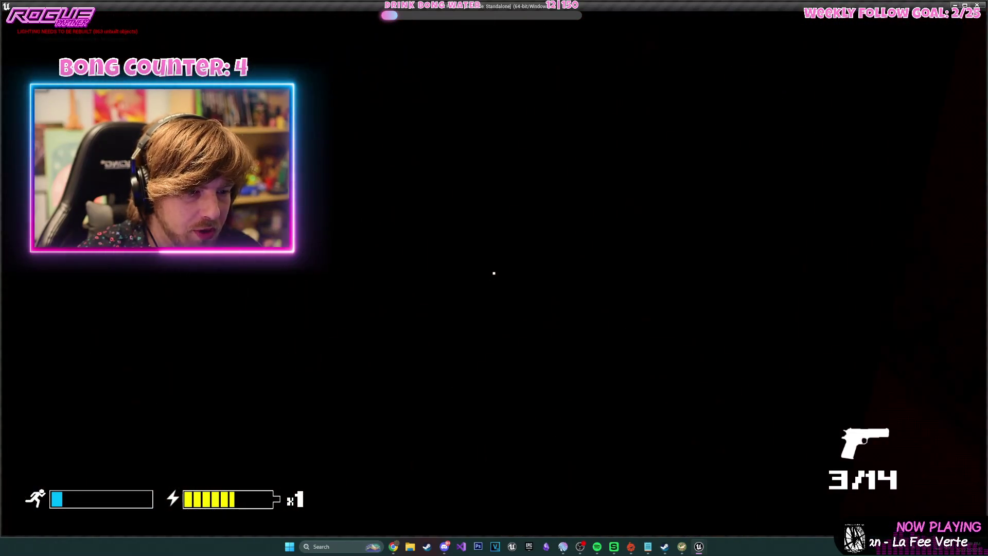
pyautogui.press('w')
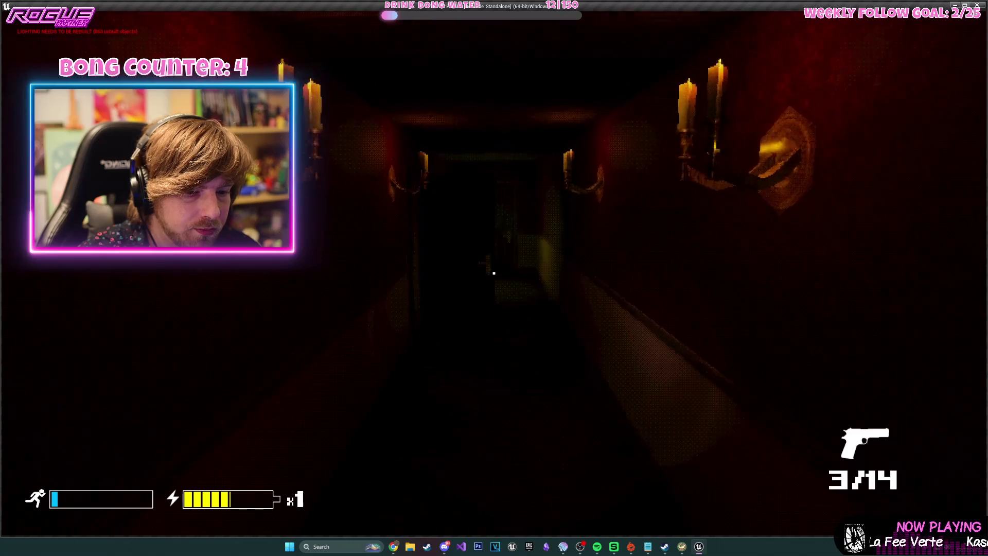
pyautogui.press('w')
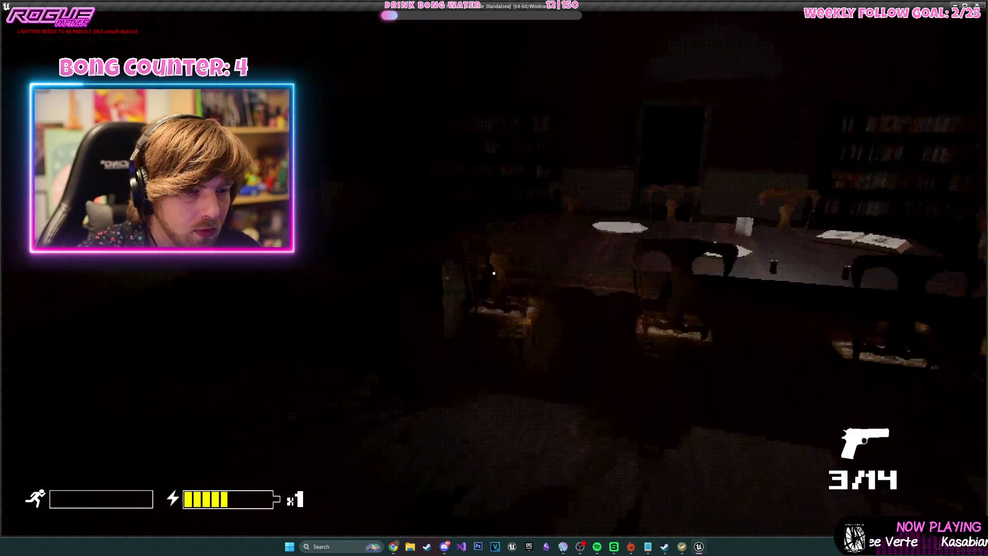
pyautogui.press('w')
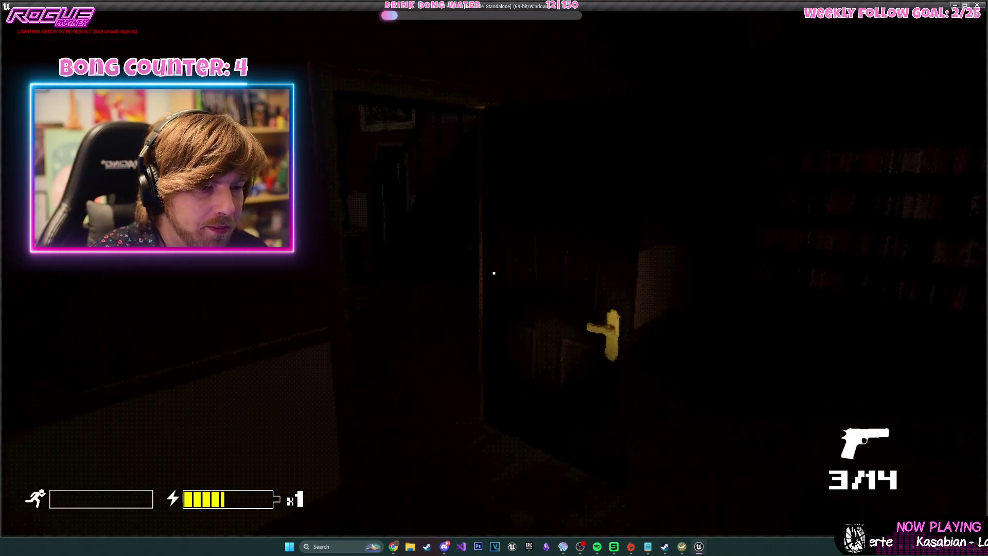
pyautogui.press('w')
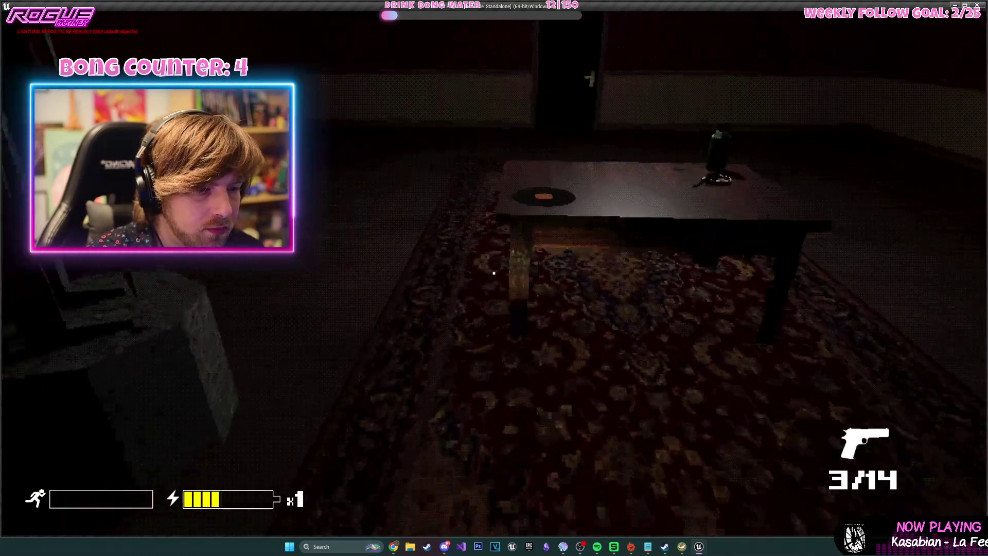
pyautogui.press('e')
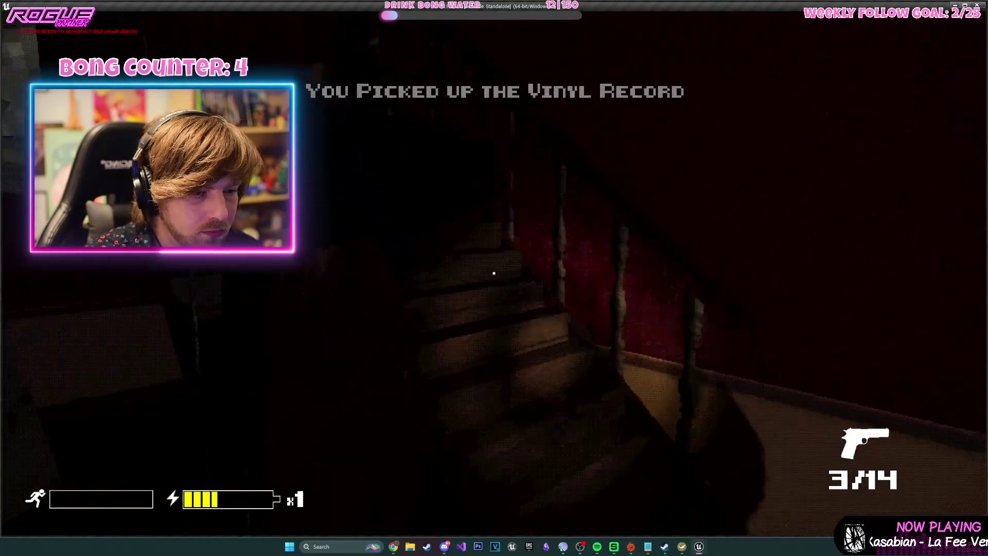
# Go down the hallway into the bedroom and take the gold key from the desk drawer.
pyautogui.press('w')
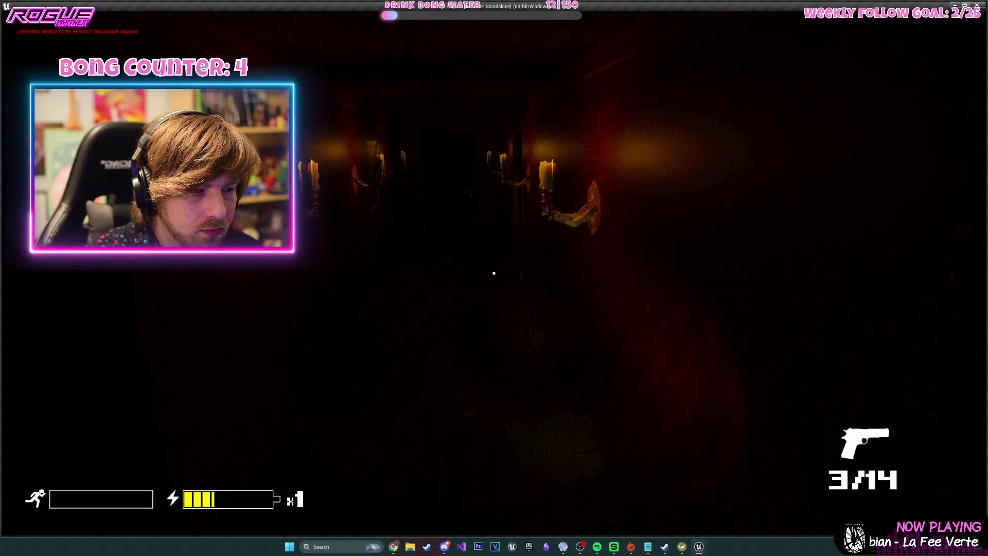
pyautogui.press('w')
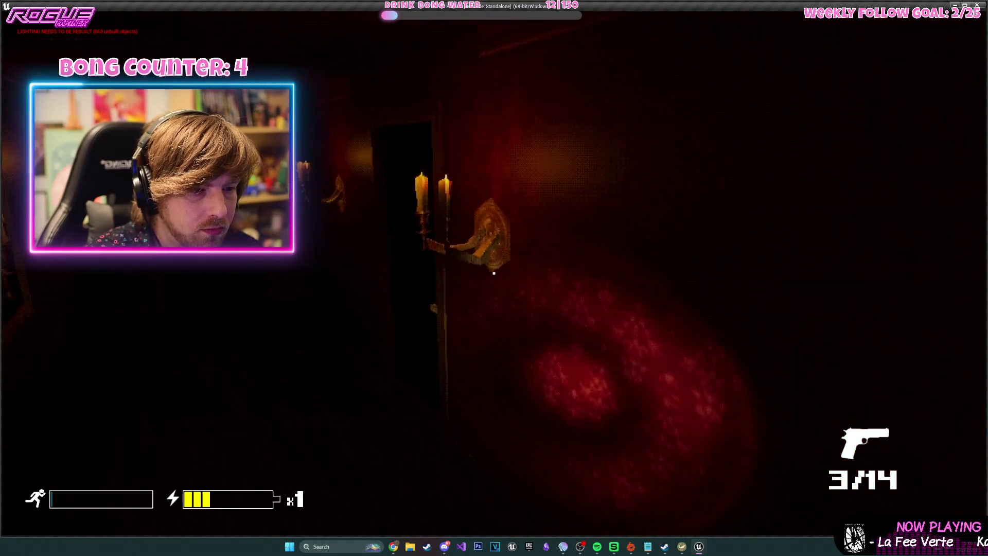
pyautogui.press('e')
pyautogui.press('w')
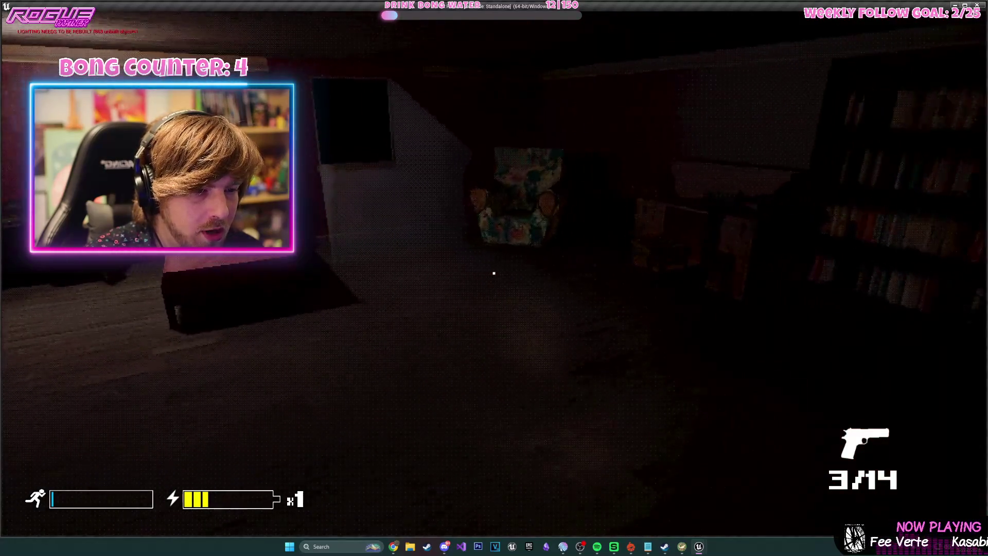
pyautogui.press('w')
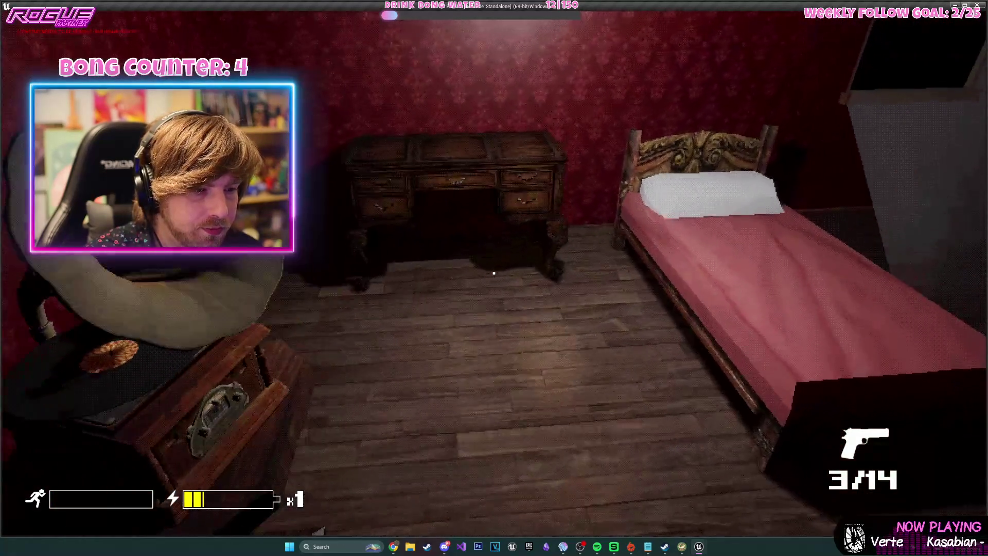
pyautogui.press('e')
pyautogui.press('e')
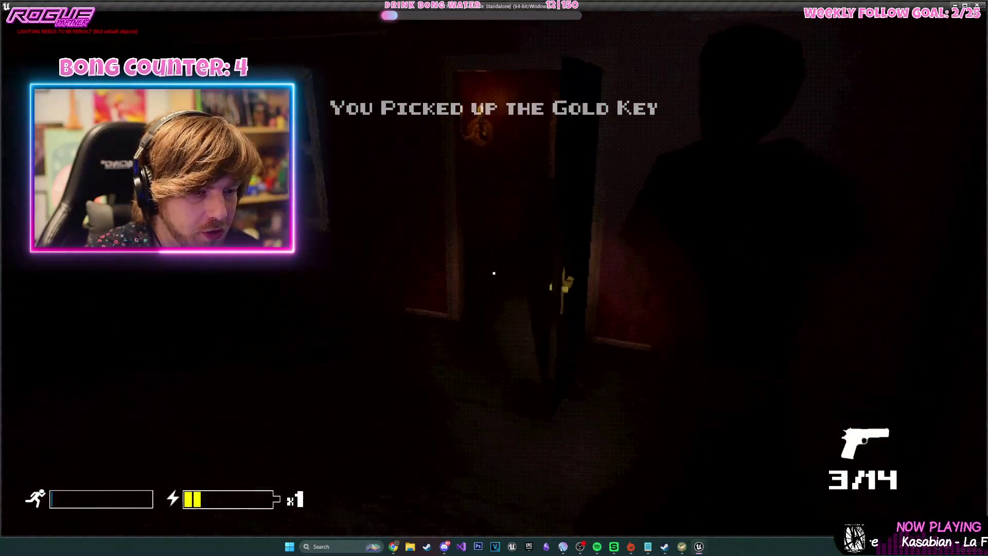
# Cross the rug room and hallway, recharge the flashlight, and enter the dark red corridor.
pyautogui.press('w')
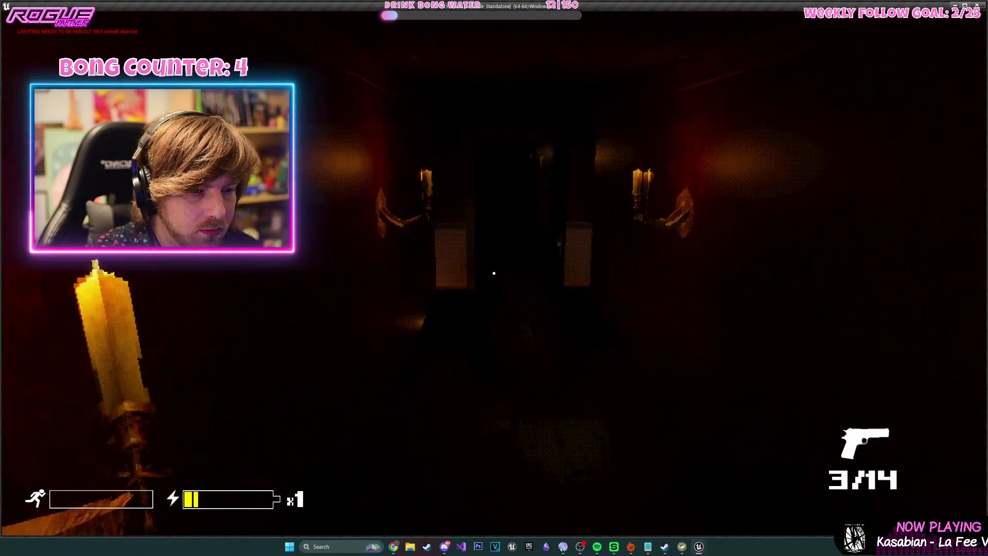
pyautogui.press('w')
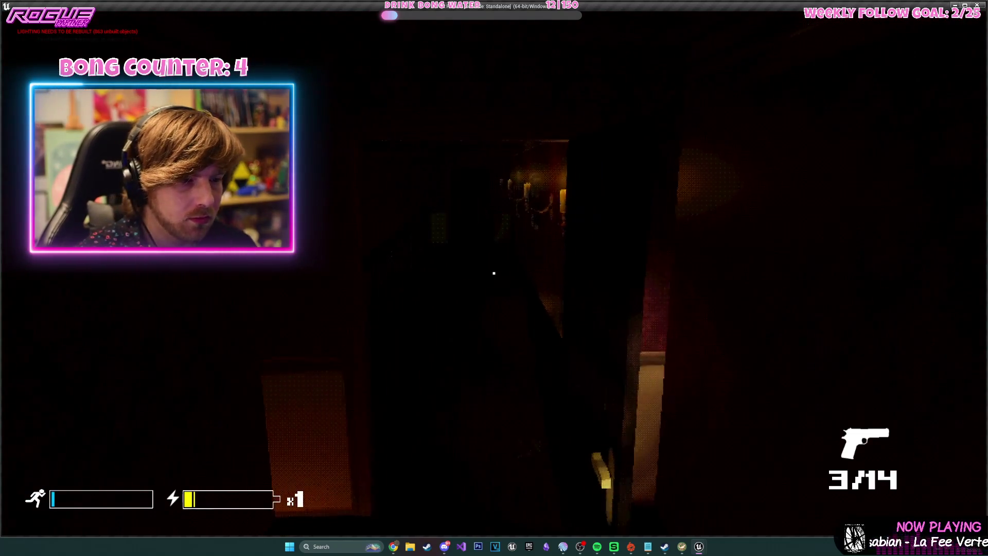
pyautogui.press('w')
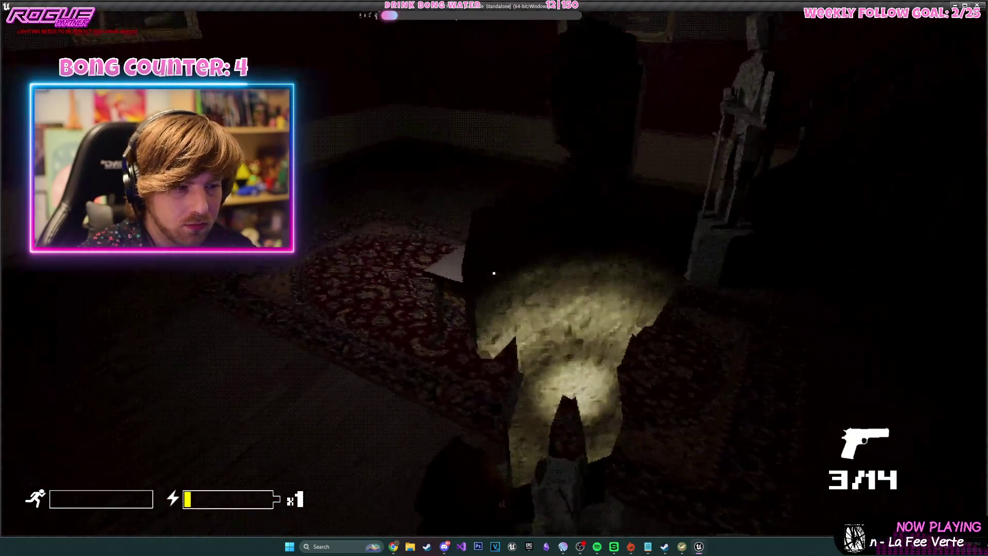
pyautogui.press('w')
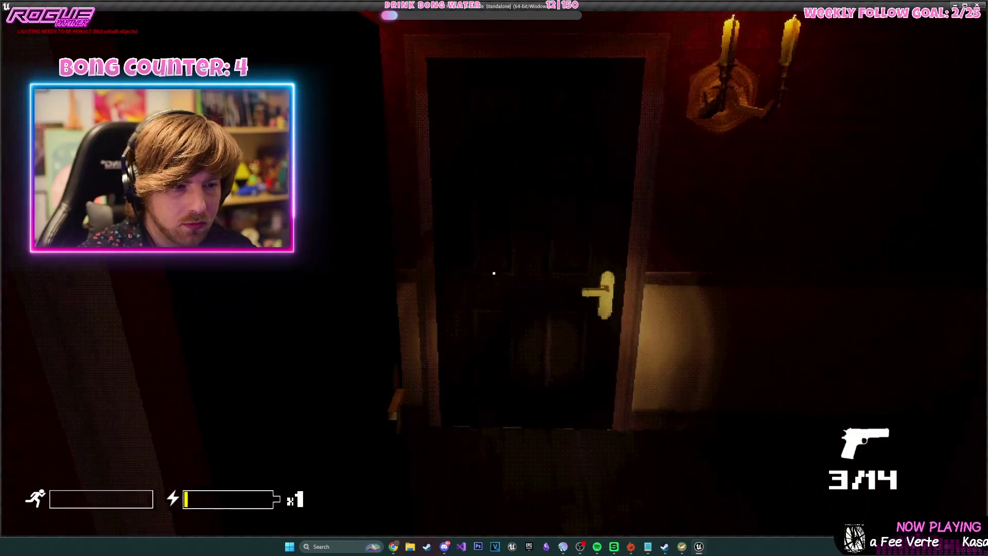
pyautogui.press('w')
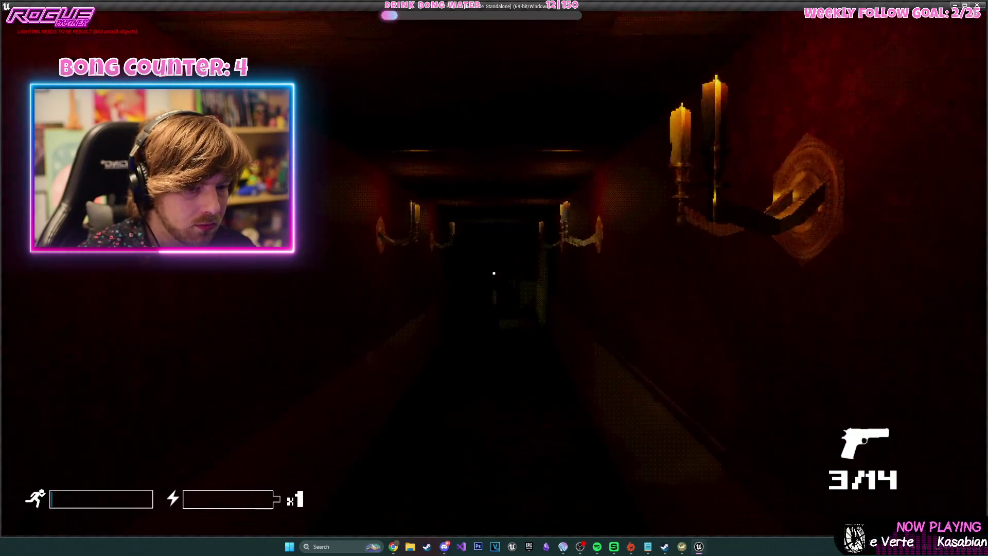
pyautogui.press('w')
pyautogui.press('r')
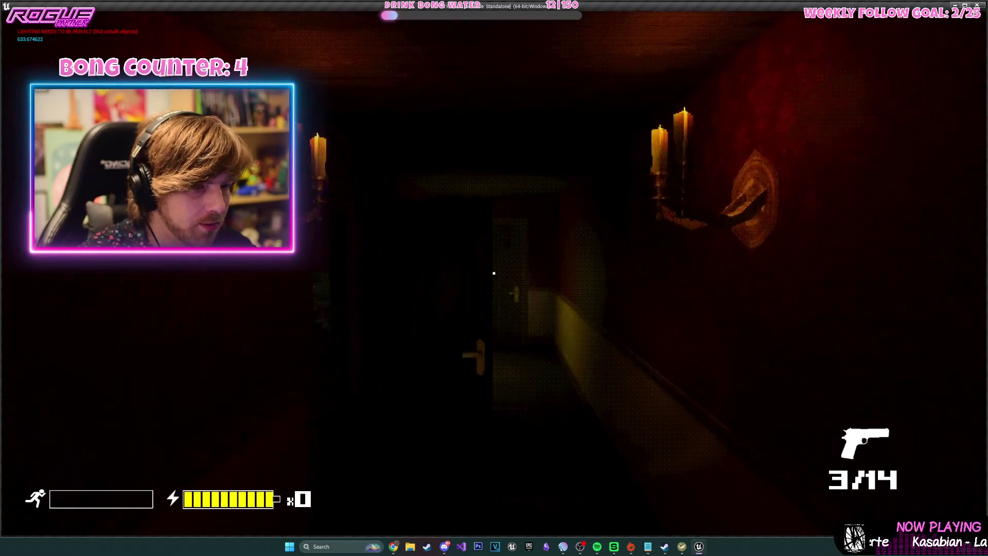
pyautogui.press('w')
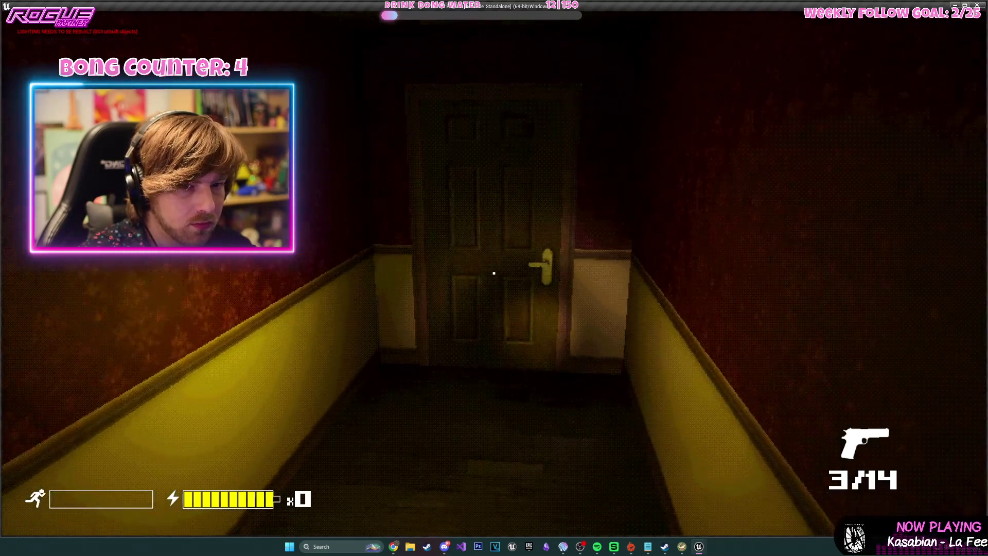
pyautogui.press('e')
pyautogui.press('w')
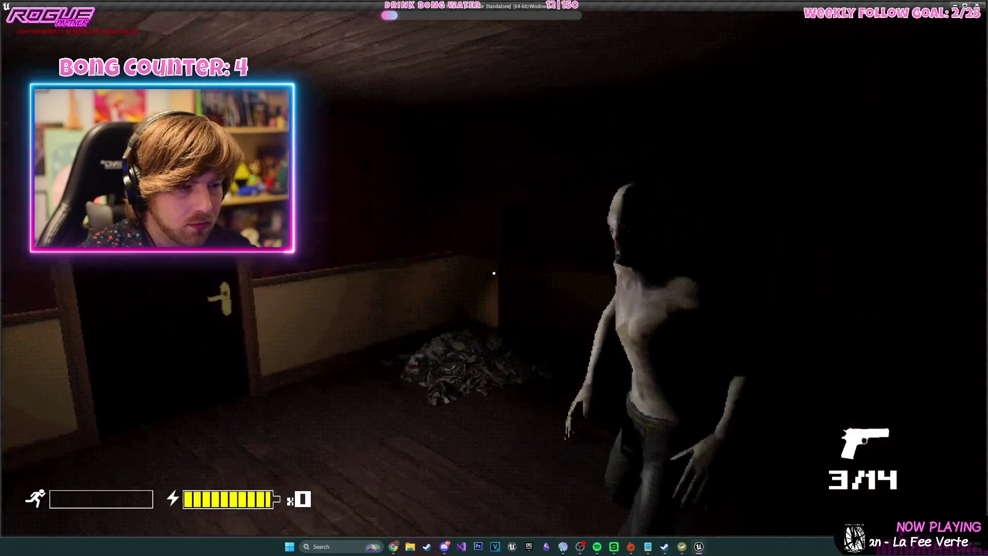
# Shoot the pale creature, reload the pistol, advance down the corridor, and quit with Esc.
pyautogui.click(494, 272)
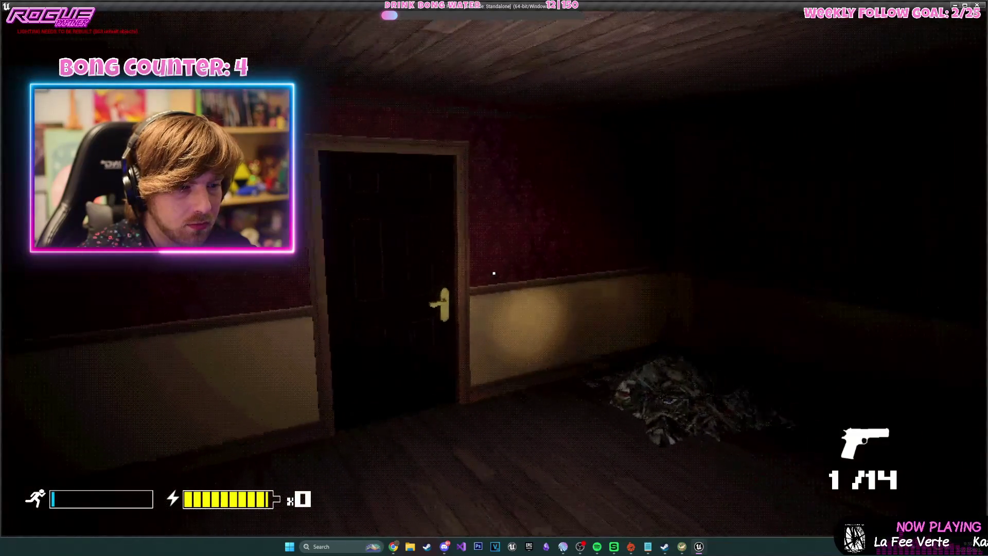
pyautogui.press('r')
pyautogui.press('w')
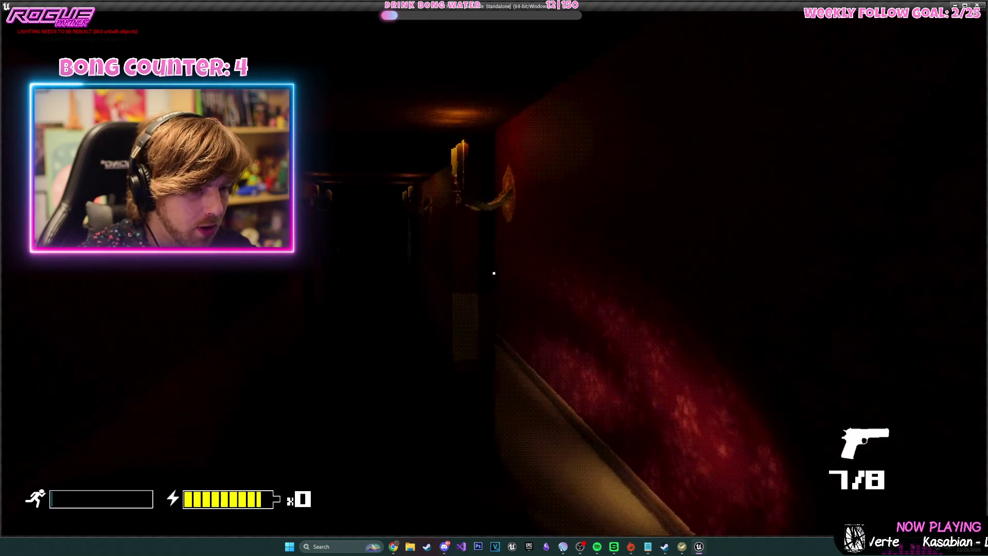
pyautogui.press('w')
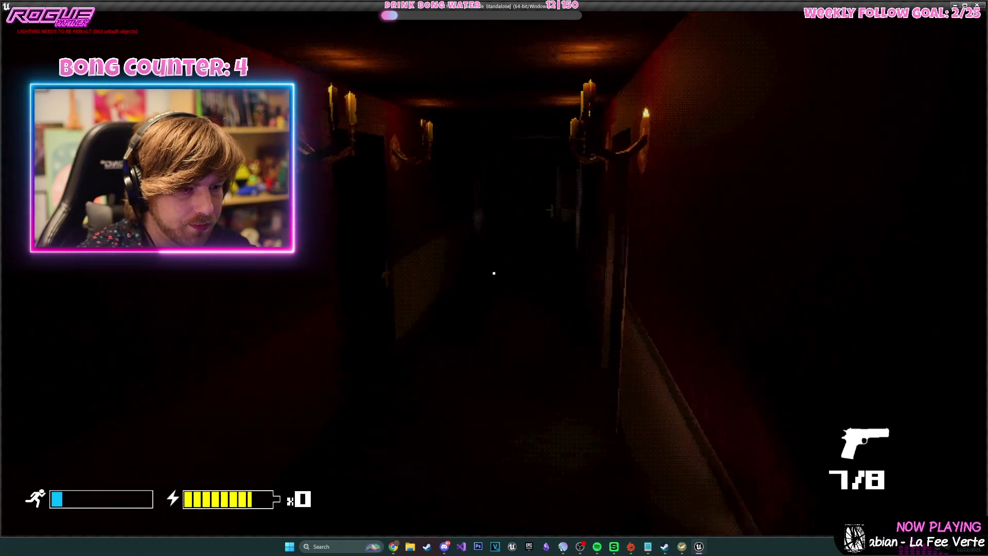
pyautogui.press('w')
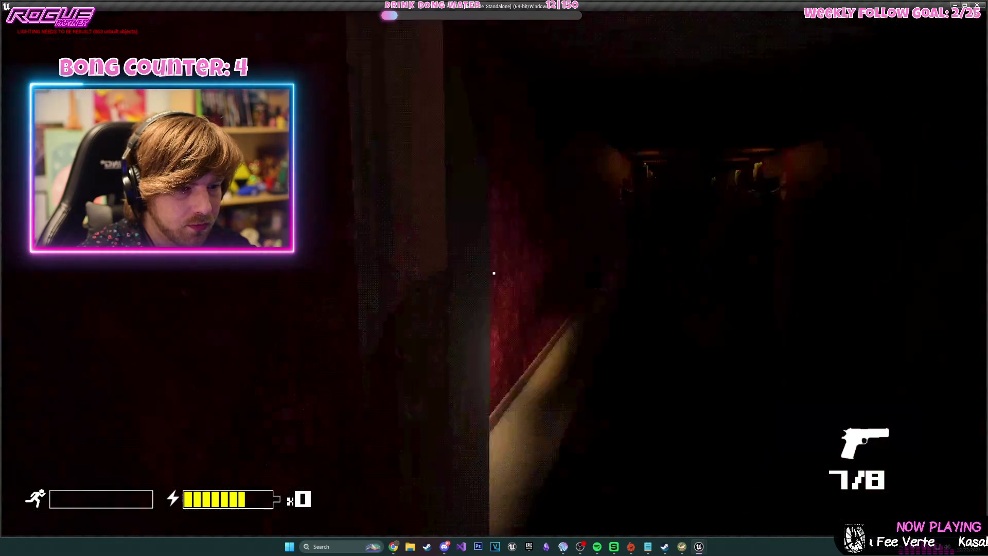
pyautogui.press('Escape')
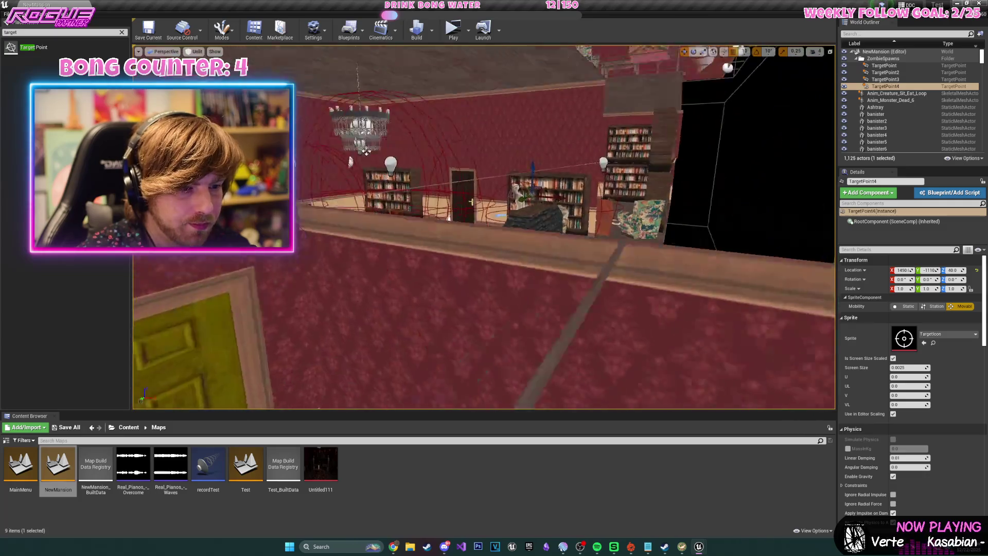
# Start Simulate from the Build menu and fly around the mansion watching the spawned zombies.
pyautogui.moveTo(359, 73); pyautogui.dragTo(360, 74)
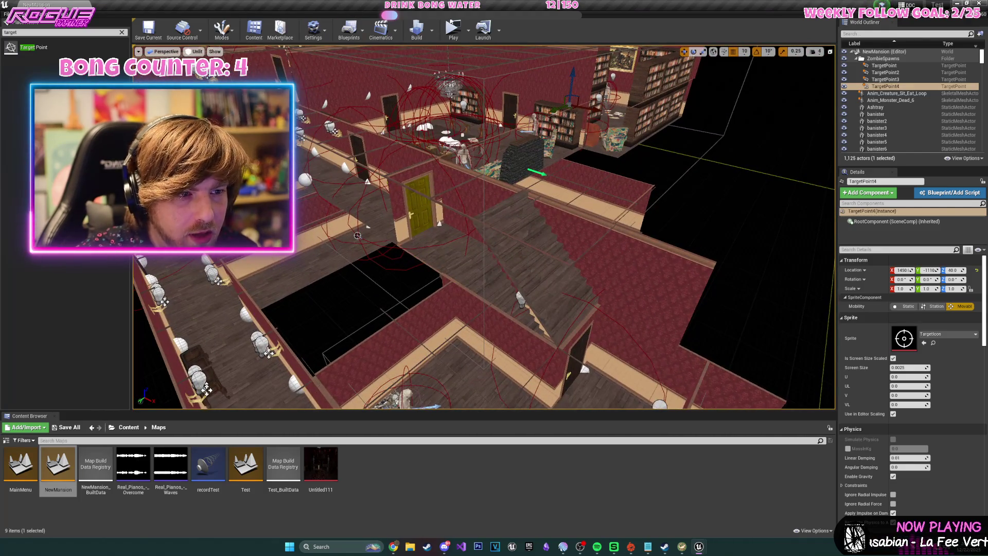
pyautogui.click(435, 32)
pyautogui.moveTo(457, 70)
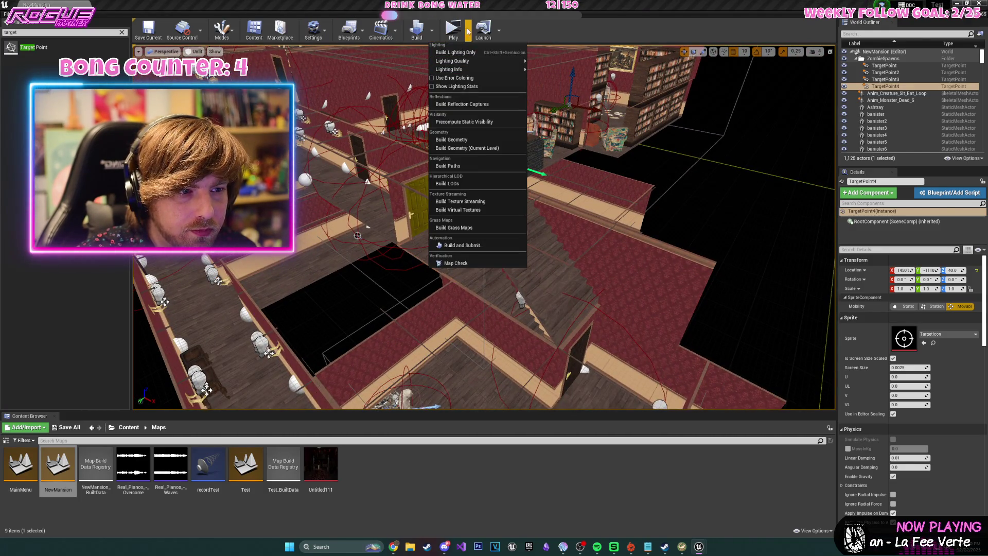
pyautogui.click(506, 98)
pyautogui.moveTo(359, 73); pyautogui.dragTo(359, 73)
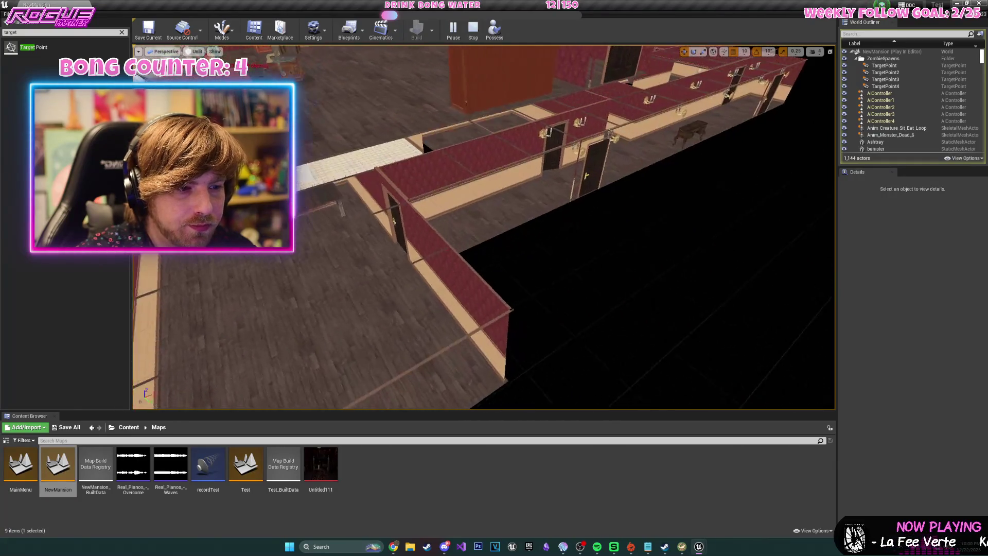
pyautogui.moveTo(359, 74); pyautogui.dragTo(359, 73)
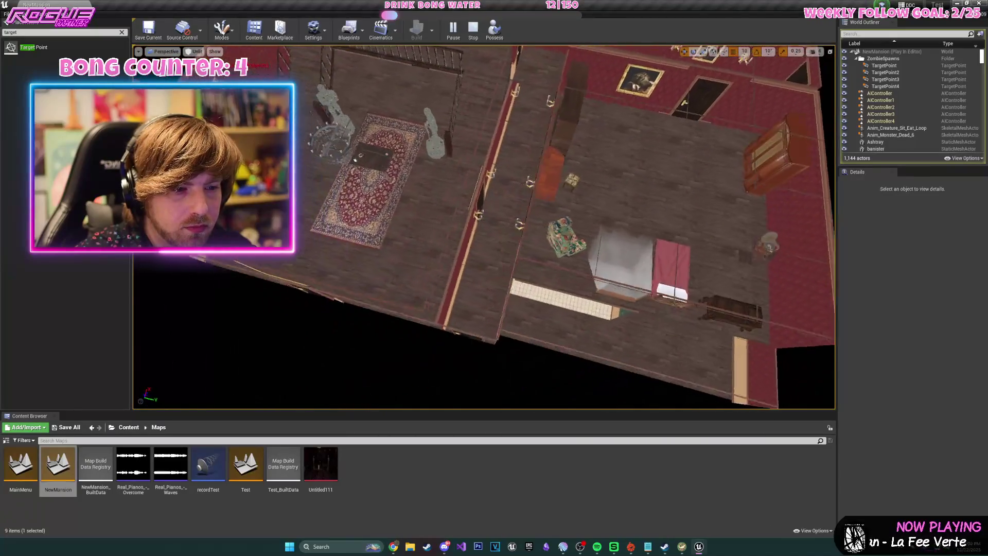
# Stop the simulation and pan the Level Blueprint graph across the SpawnActor, Print String and Branch nodes.
pyautogui.click(467, 29)
pyautogui.click(356, 35)
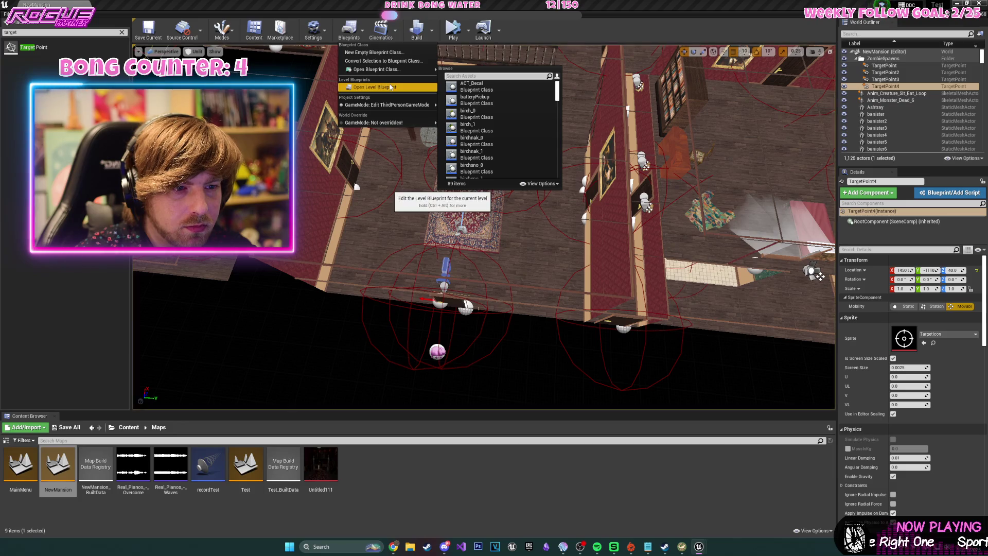
pyautogui.click(392, 87)
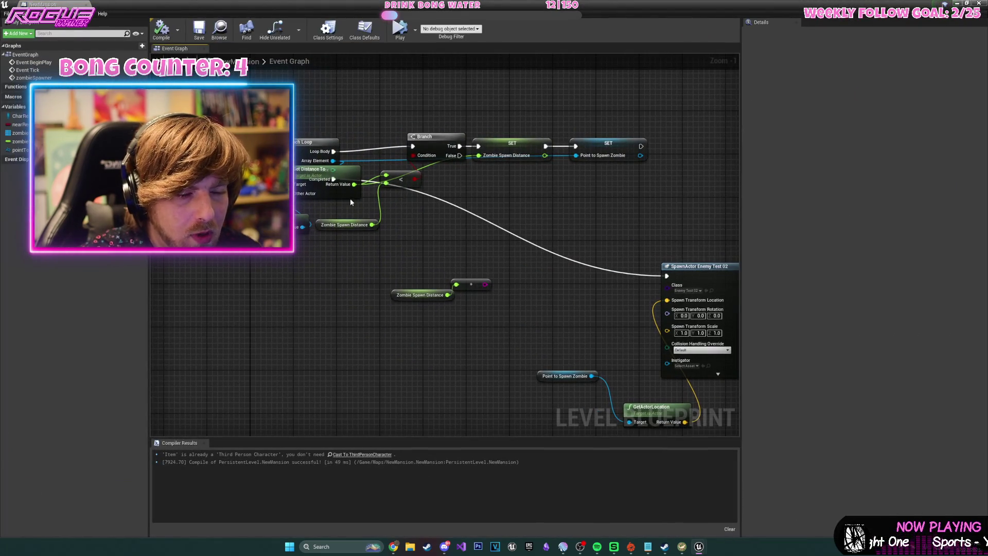
pyautogui.moveTo(668, 408)
pyautogui.mouseDown()
pyautogui.moveTo(443, 357)
pyautogui.moveTo(451, 328)
pyautogui.mouseUp()
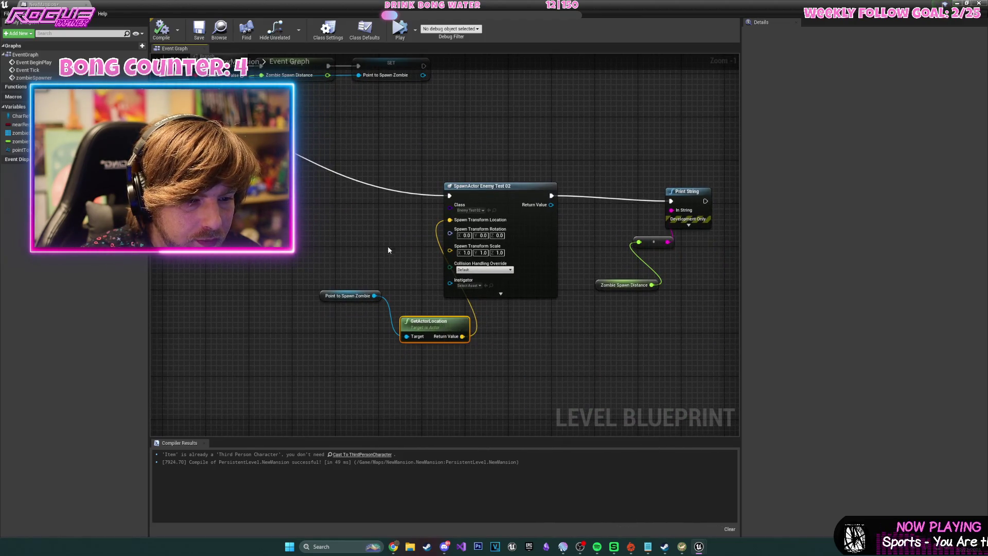
pyautogui.moveTo(392, 256); pyautogui.dragTo(451, 275)
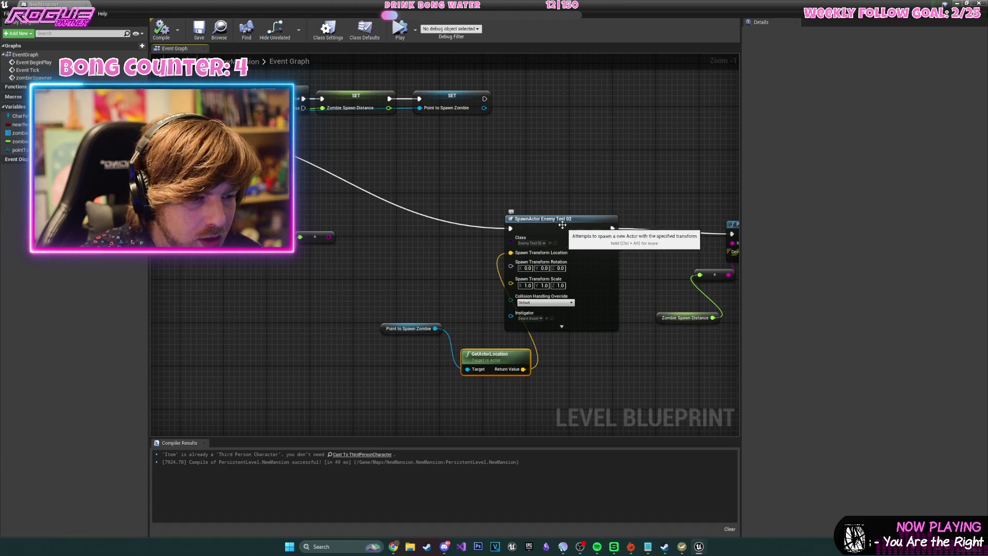
pyautogui.moveTo(390, 323); pyautogui.dragTo(522, 383)
pyautogui.moveTo(584, 157); pyautogui.dragTo(600, 165)
pyautogui.moveTo(572, 278)
pyautogui.mouseDown()
pyautogui.moveTo(500, 210)
pyautogui.moveTo(485, 241)
pyautogui.moveTo(666, 215)
pyautogui.moveTo(738, 244)
pyautogui.mouseUp()
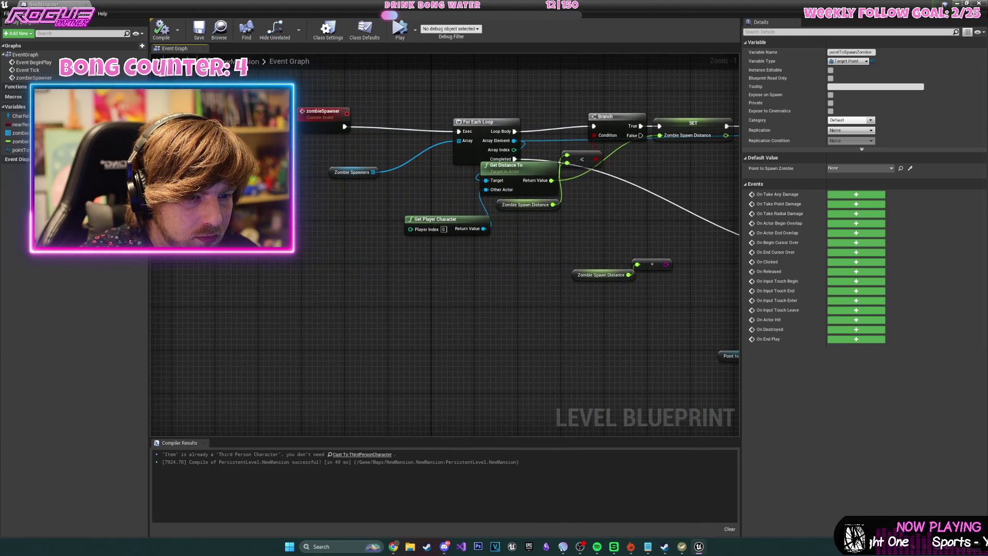
pyautogui.moveTo(700, 277)
pyautogui.mouseDown()
pyautogui.moveTo(659, 261)
pyautogui.moveTo(658, 249)
pyautogui.moveTo(665, 302)
pyautogui.moveTo(644, 283)
pyautogui.moveTo(600, 289)
pyautogui.moveTo(693, 289)
pyautogui.mouseUp()
# Select the zombieSpawner event, view the Event Tick chain, and return to the mansion viewport.
pyautogui.click(494, 308)
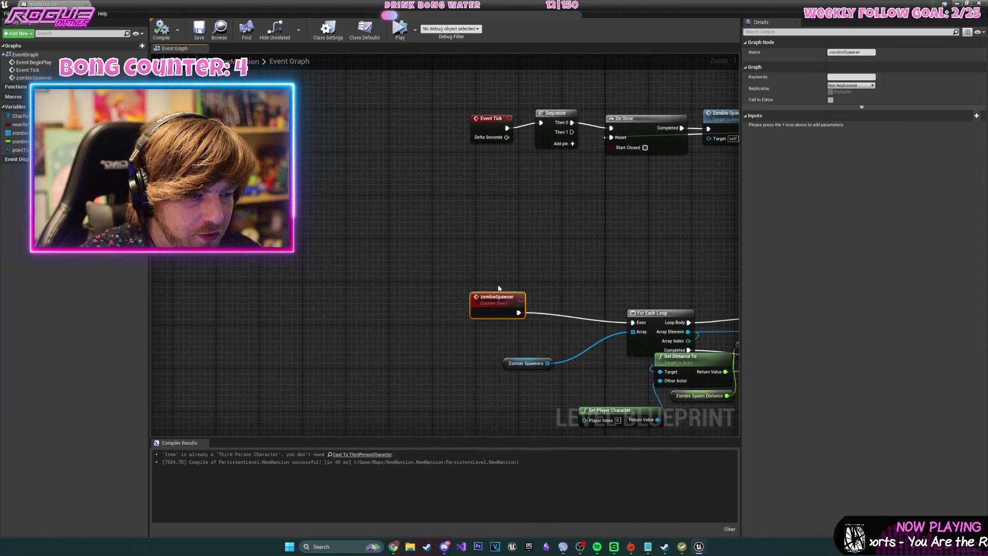
pyautogui.moveTo(569, 236)
pyautogui.mouseDown()
pyautogui.moveTo(496, 291)
pyautogui.moveTo(450, 264)
pyautogui.mouseUp()
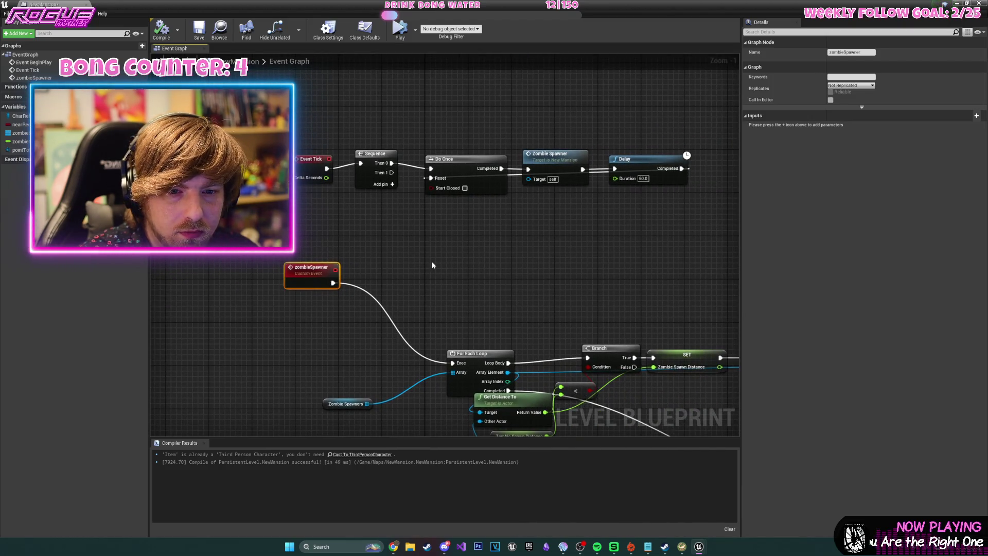
pyautogui.scroll(-2, 491, 308)
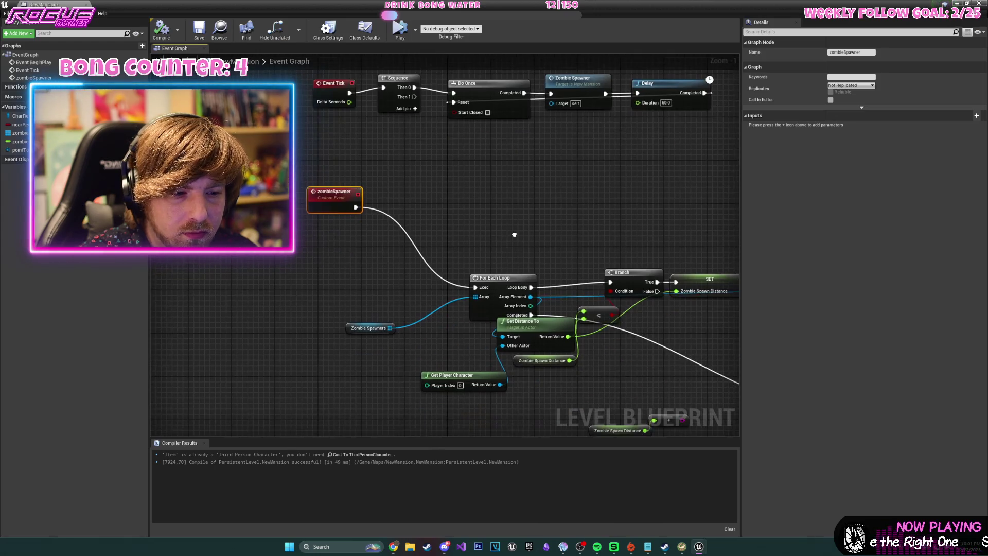
pyautogui.moveTo(494, 205); pyautogui.dragTo(514, 355)
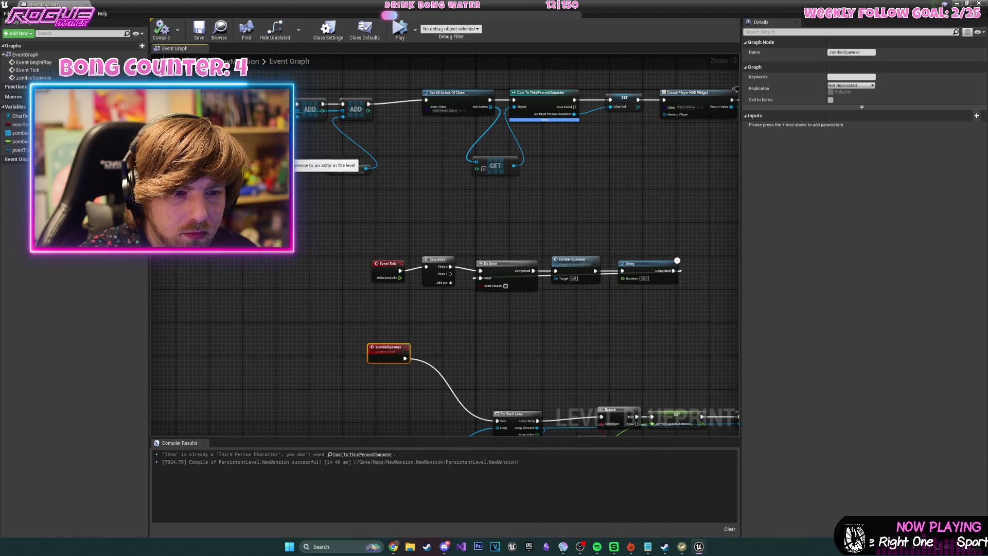
pyautogui.hotkey('alt', 'Tab')
pyautogui.moveTo(660, 351)
pyautogui.mouseDown()
pyautogui.moveTo(703, 344)
pyautogui.moveTo(660, 344)
pyautogui.moveTo(578, 280)
pyautogui.mouseUp()
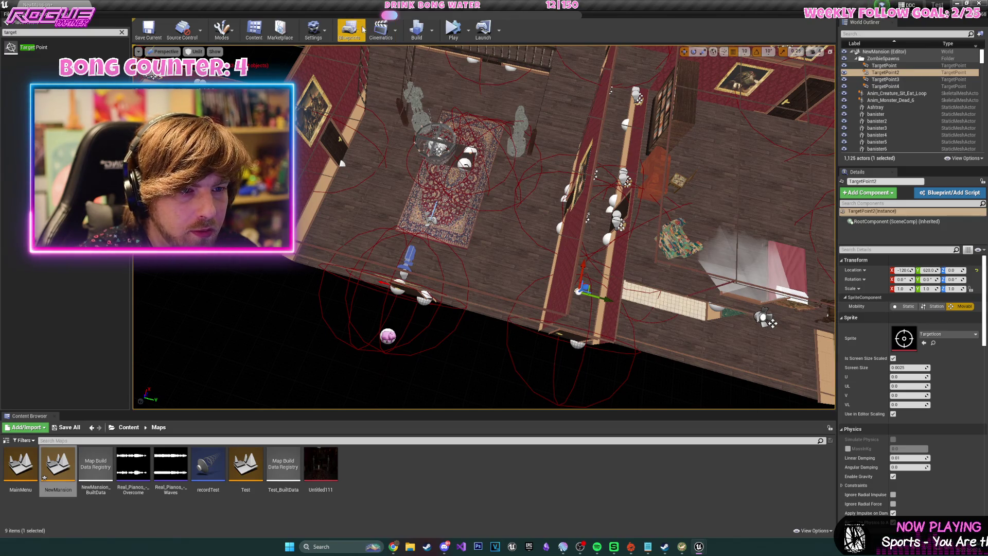
# Paste a TargetPoint2 reference and a SpawnActor copy into the Level Blueprint, wired from zombieSpawner.
pyautogui.click(321, 34)
pyautogui.click(342, 34)
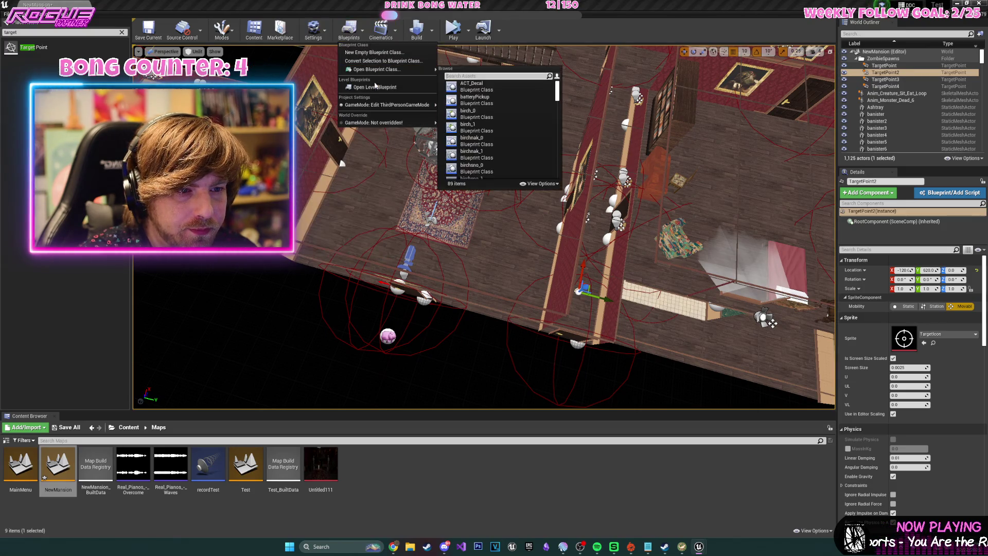
pyautogui.click(360, 98)
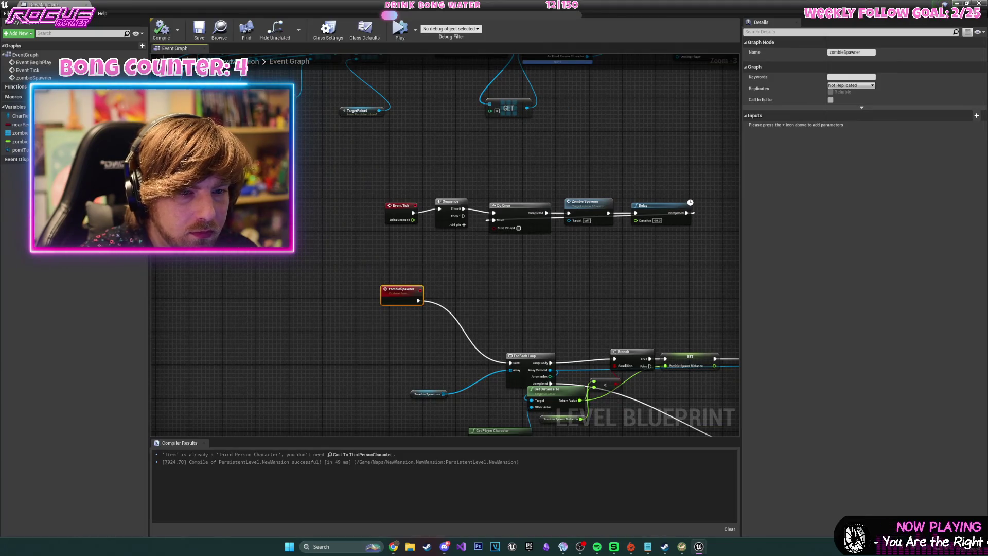
pyautogui.click(558, 323)
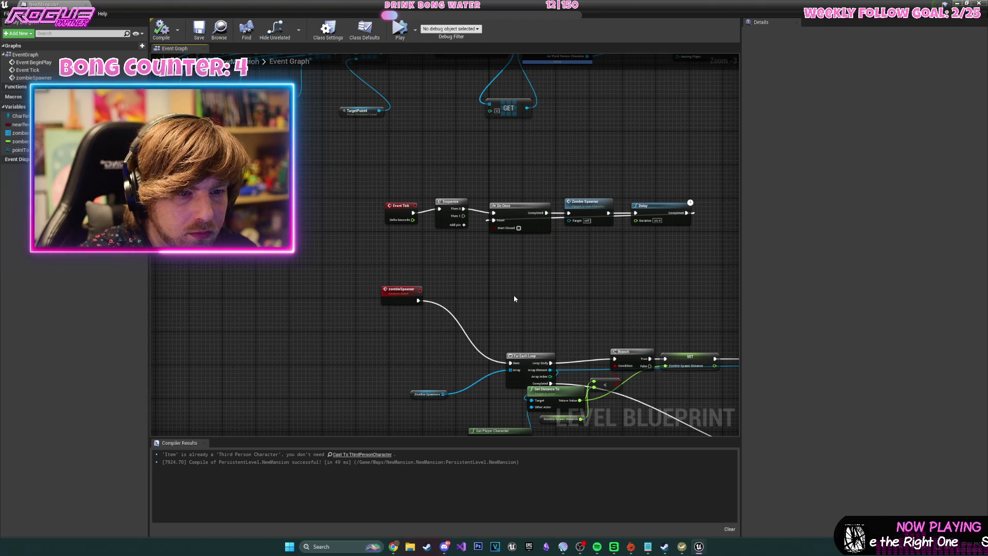
pyautogui.hotkey('ctrl', 'v')
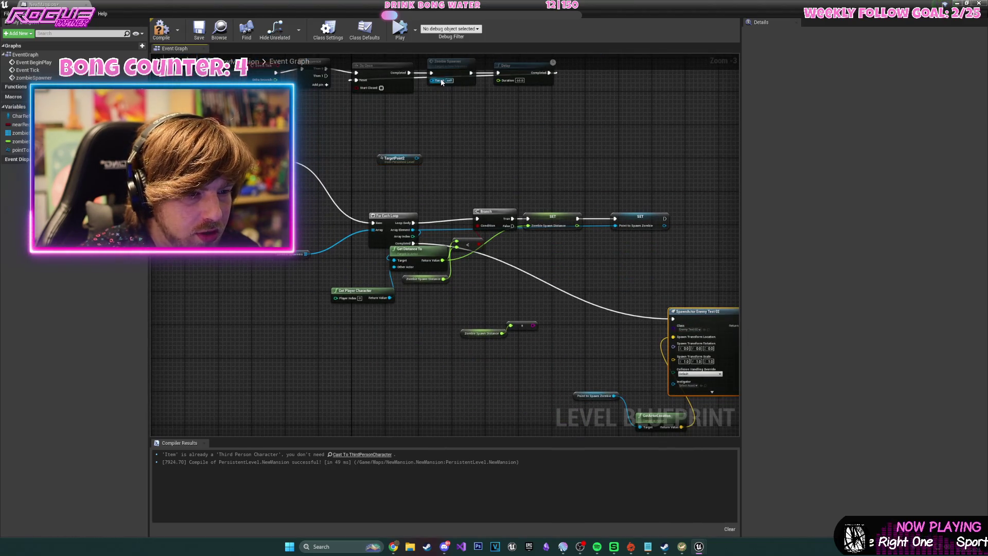
pyautogui.hotkey('ctrl', 'v')
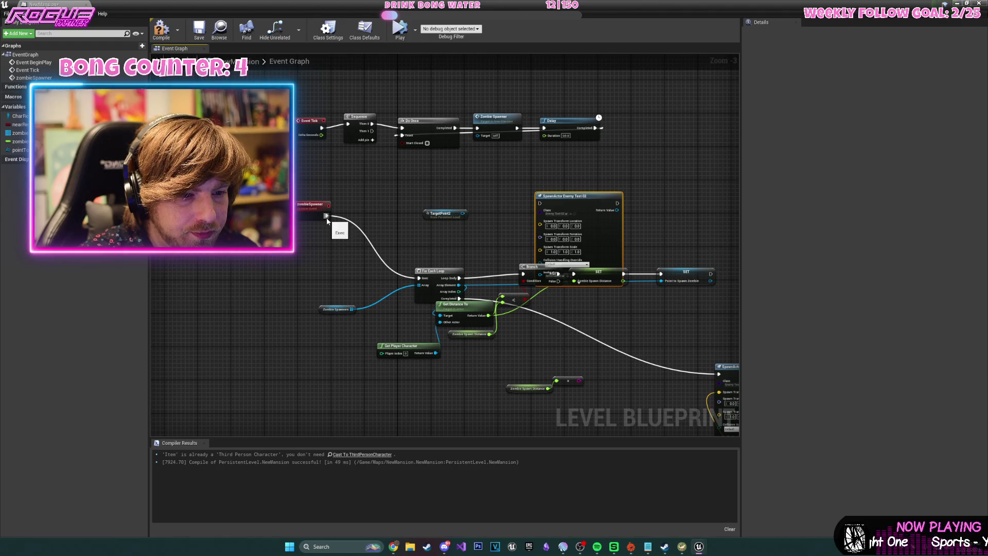
pyautogui.moveTo(326, 221); pyautogui.dragTo(521, 203)
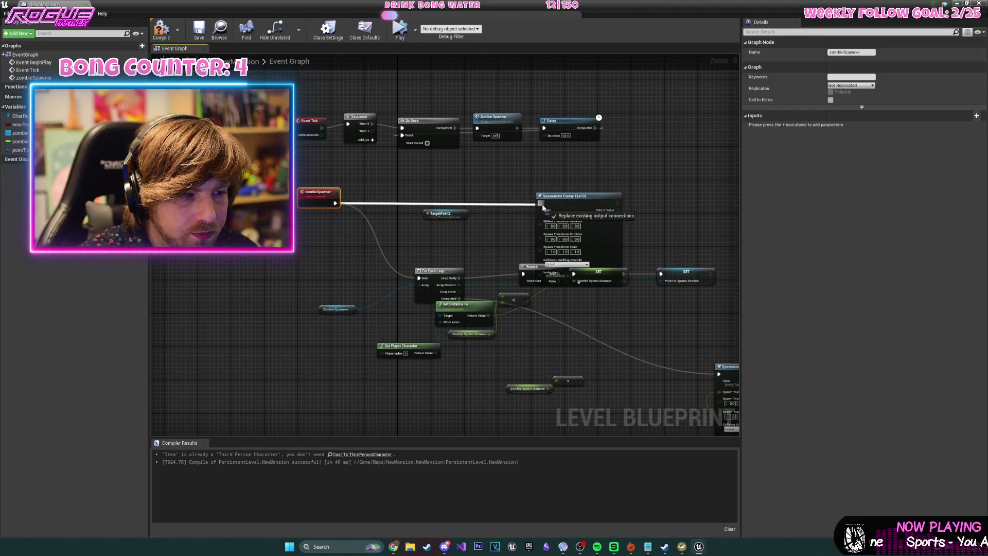
# Feed TargetPoint2's GetActorLocation into the Spawn Transform Location, compile, and close the blueprint.
pyautogui.scroll(1, 530, 230)
pyautogui.moveTo(402, 243); pyautogui.dragTo(430, 252)
pyautogui.write('get act')
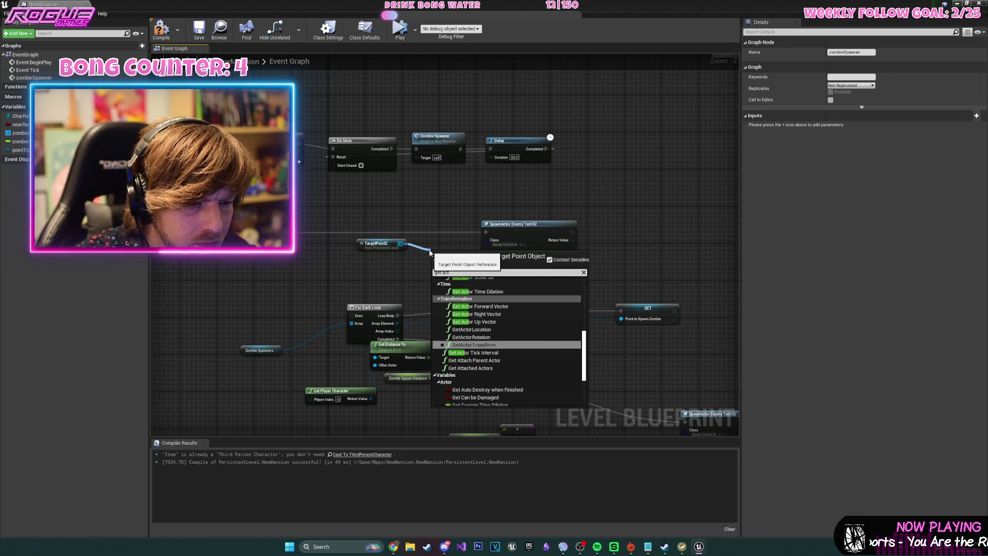
pyautogui.press('Return')
pyautogui.moveTo(438, 248)
pyautogui.mouseDown()
pyautogui.moveTo(414, 248)
pyautogui.moveTo(485, 256)
pyautogui.mouseUp()
pyautogui.moveTo(515, 224); pyautogui.dragTo(551, 196)
pyautogui.click(170, 31)
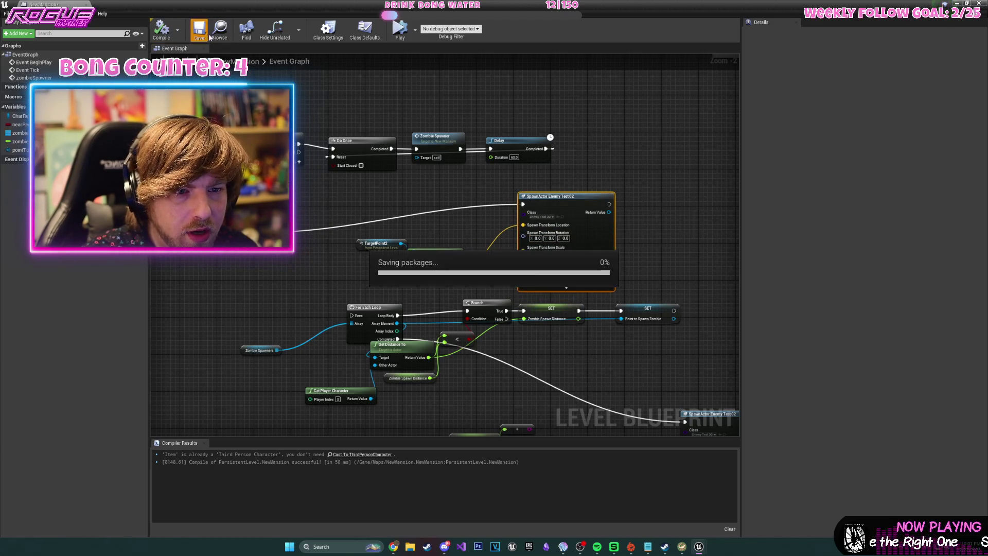
pyautogui.click(956, 3)
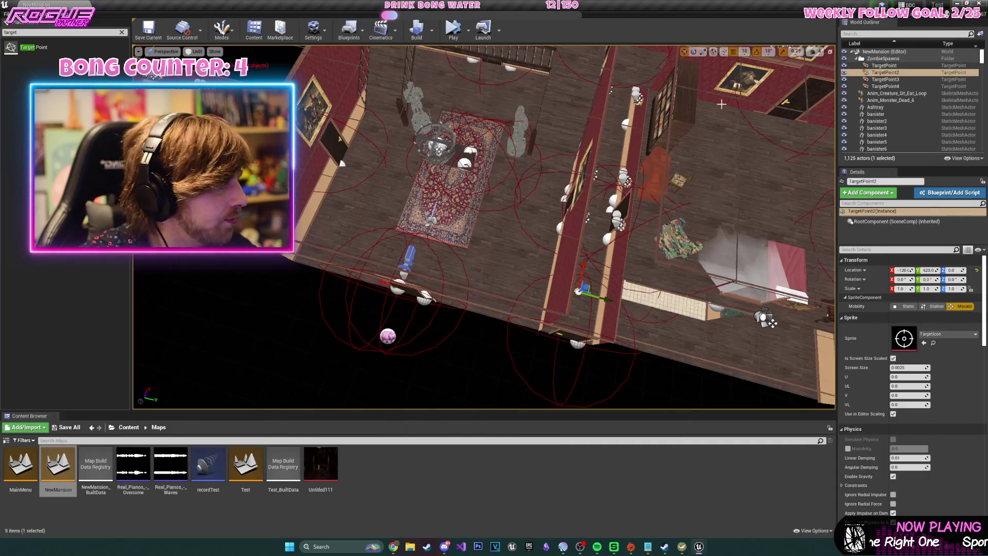
# Play the level in the current viewport and detach from the player to fly freely.
pyautogui.click(452, 31)
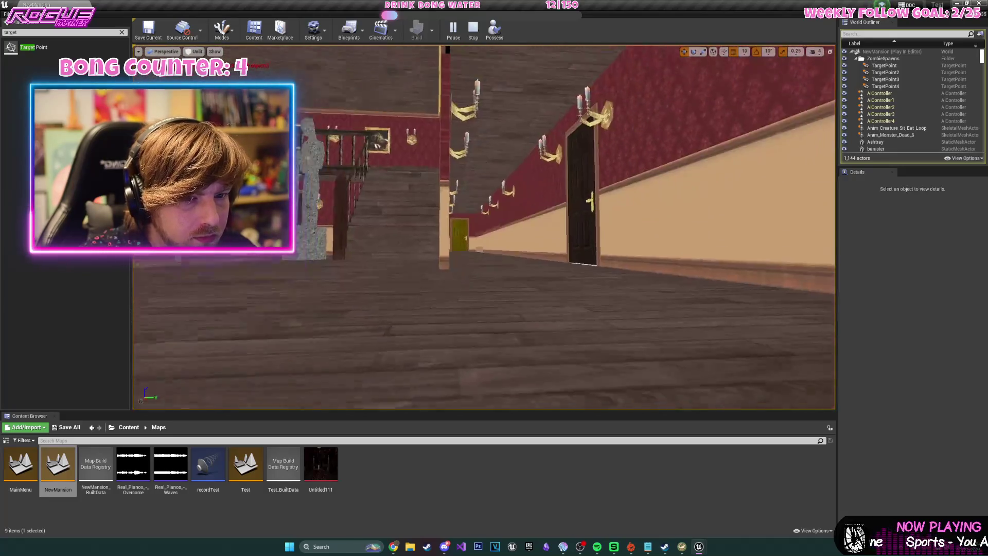
pyautogui.click(470, 40)
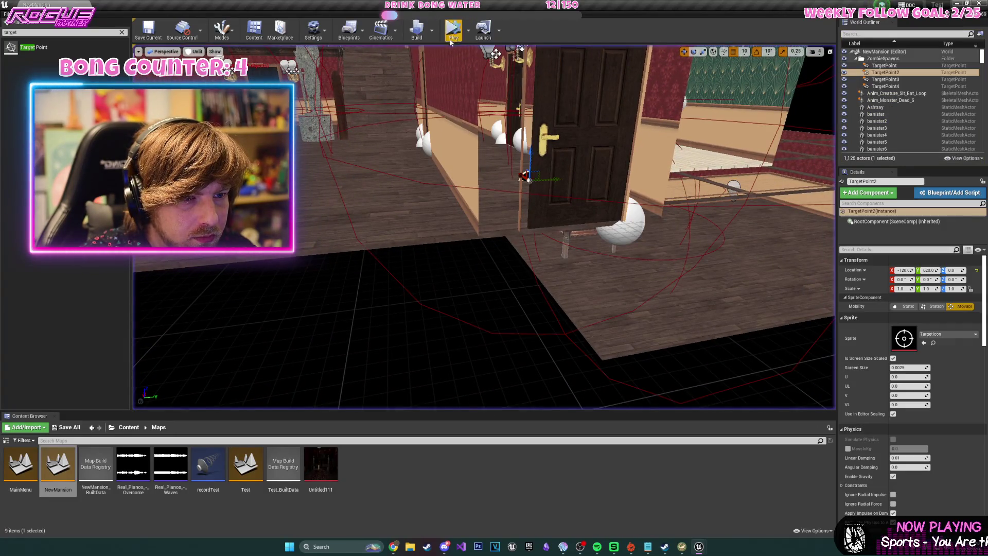
pyautogui.click(468, 31)
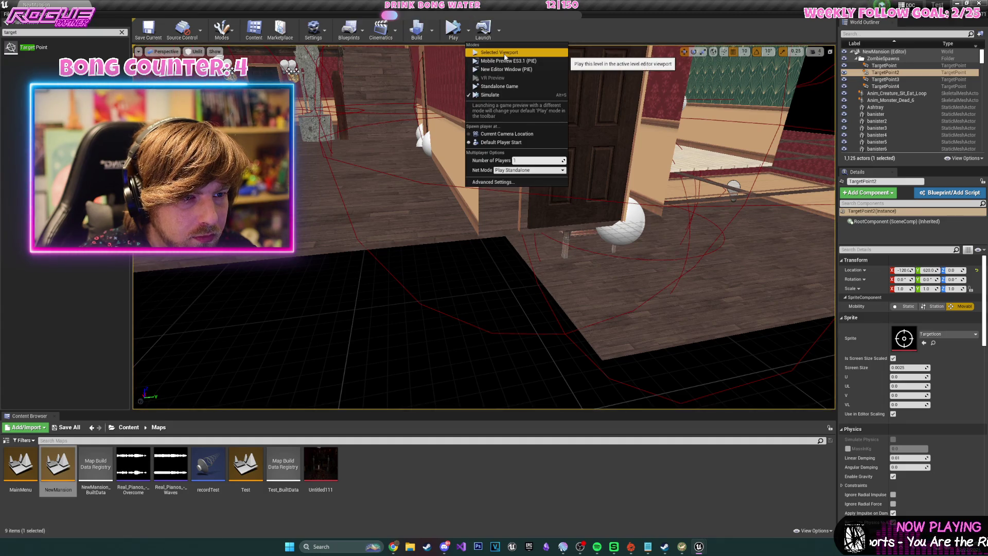
pyautogui.click(504, 56)
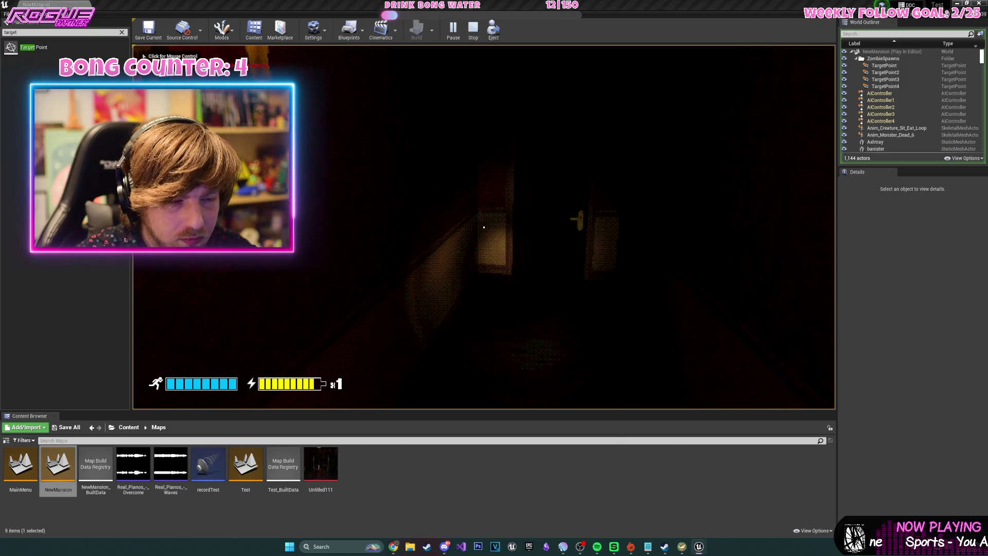
pyautogui.press('super')
pyautogui.click(495, 32)
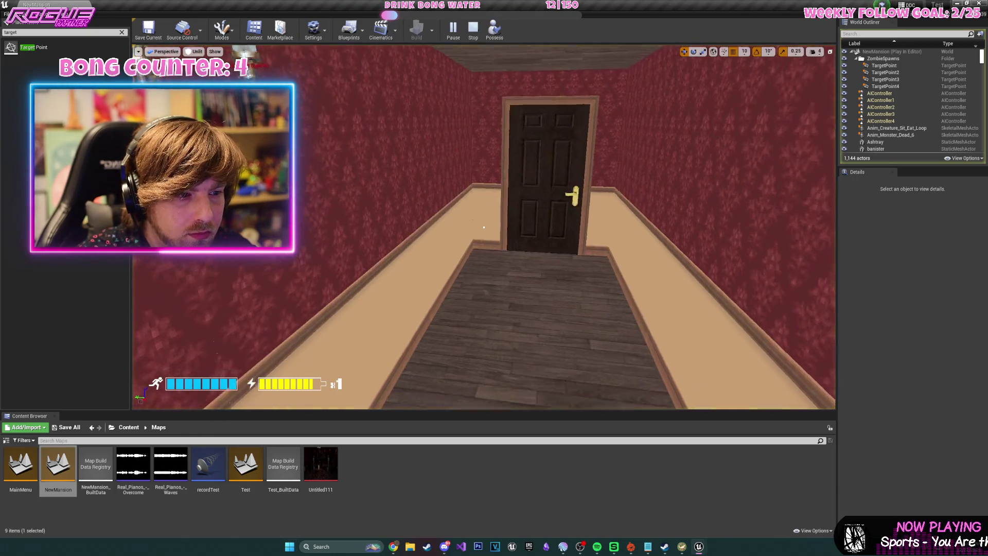
# Fly through the lower hallway to the standing character, then up to a mansion overview.
pyautogui.press('w')
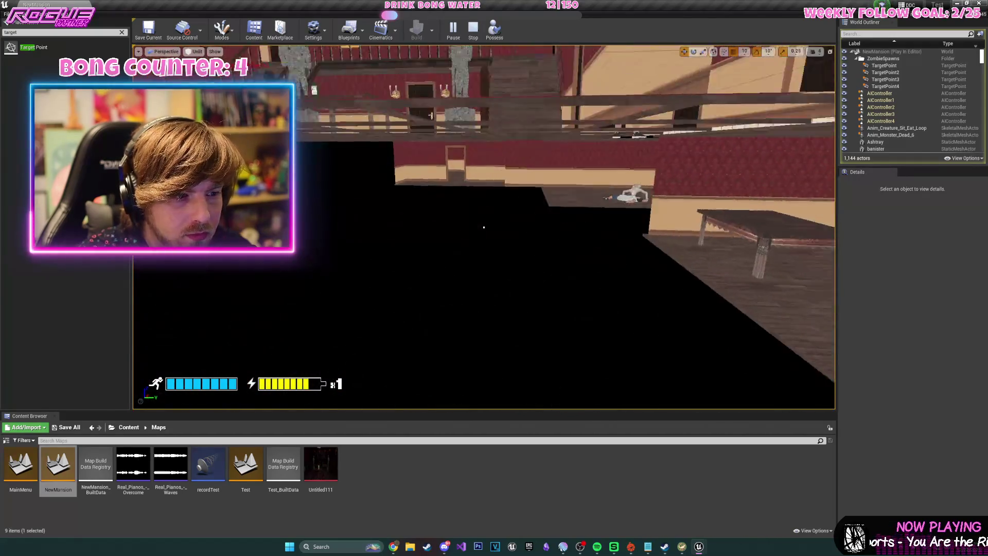
pyautogui.press('w')
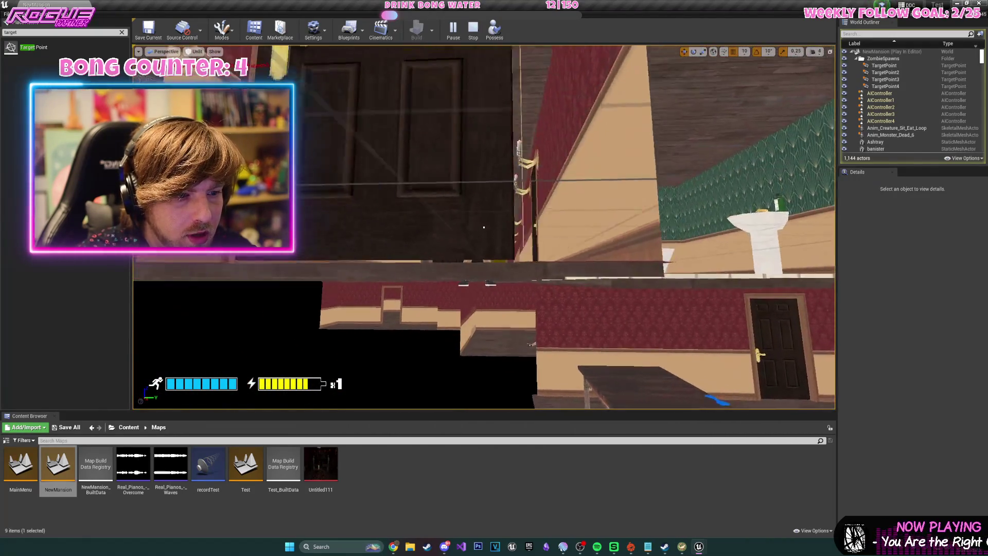
pyautogui.press('w')
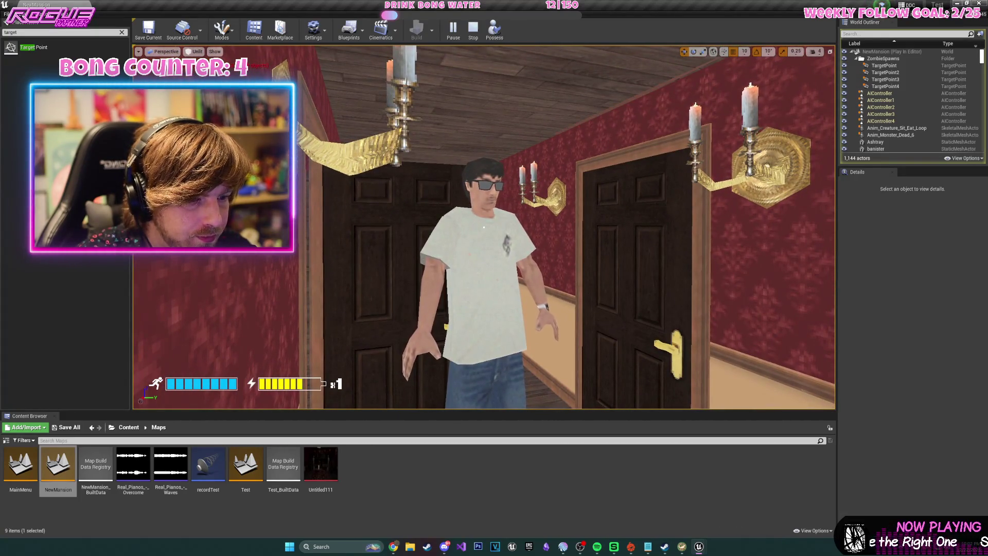
pyautogui.press('w')
pyautogui.press('d')
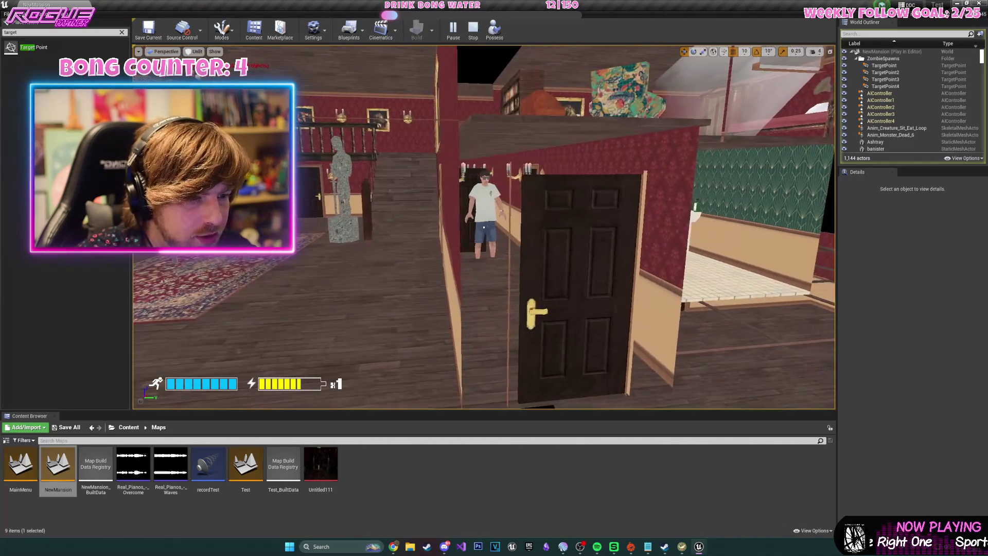
pyautogui.press('w')
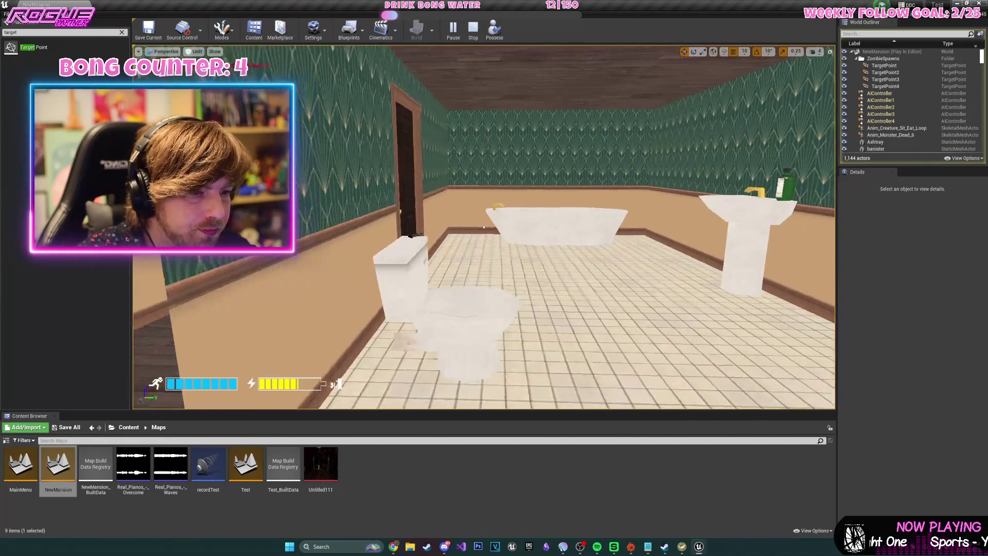
pyautogui.press('s')
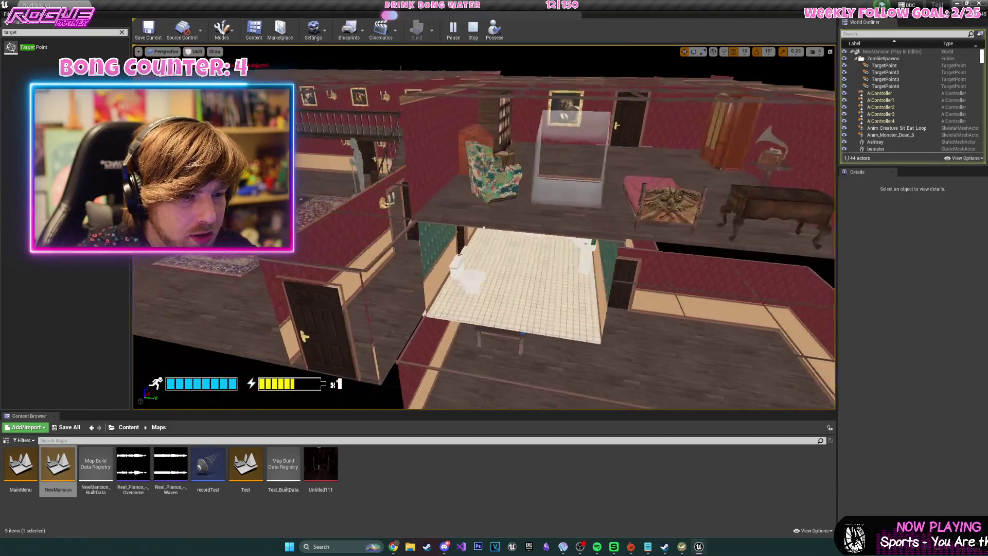
# Fly into the library to see the zombie, go through the upstairs doorway, and stop the run.
pyautogui.press('w')
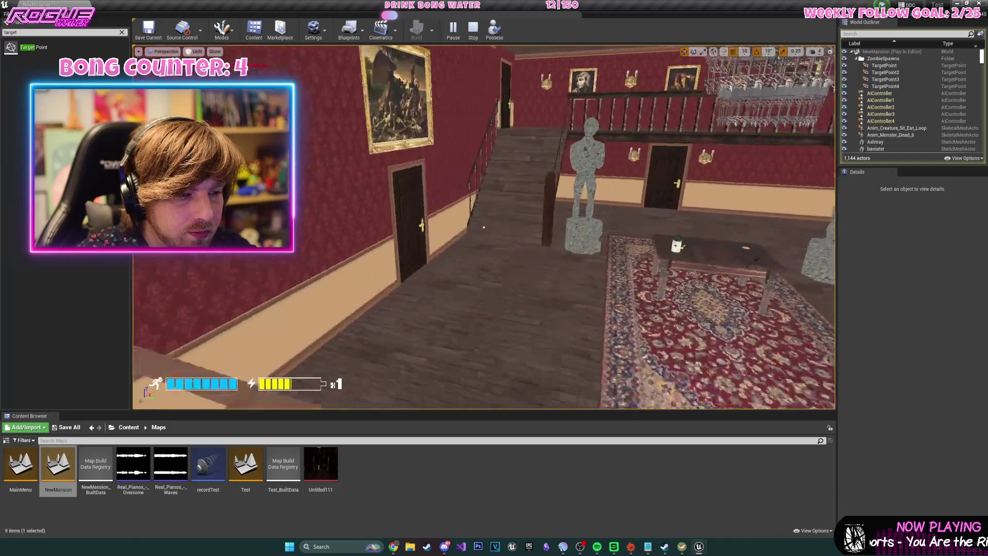
pyautogui.press('w')
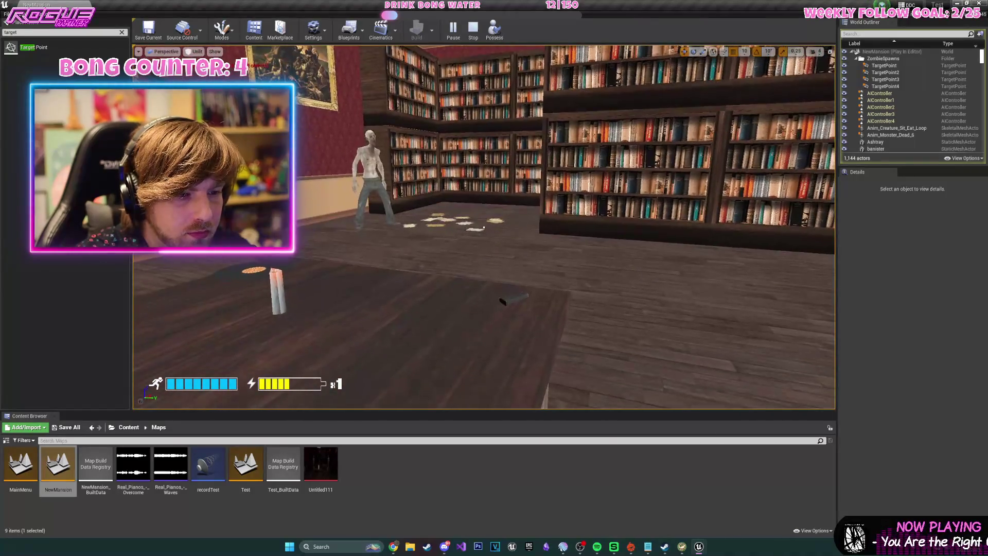
pyautogui.press('s')
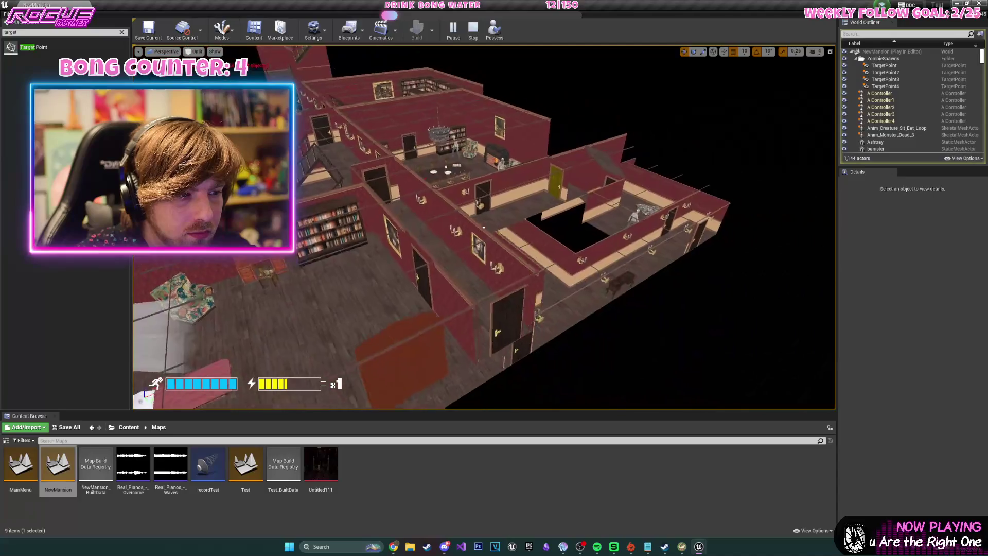
pyautogui.press('w')
pyautogui.press('w')
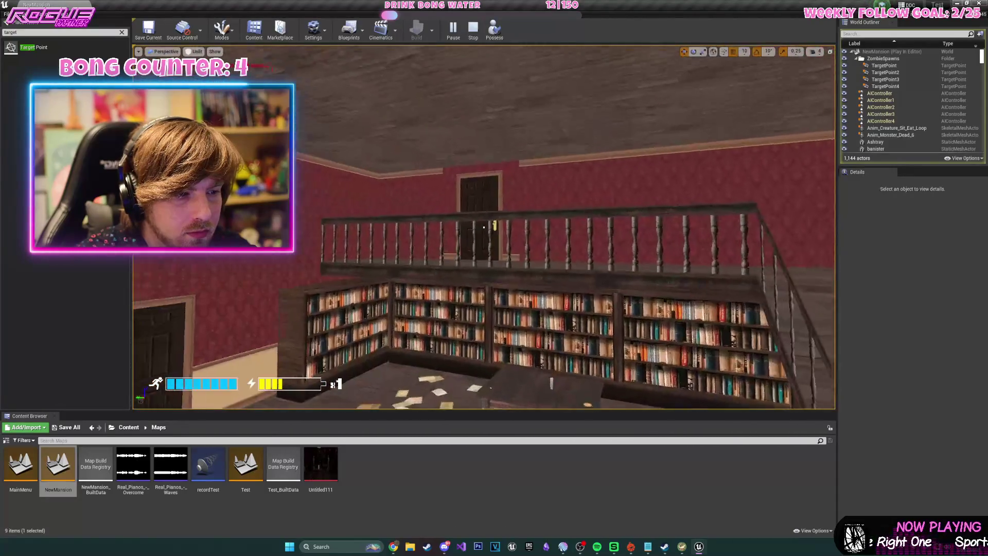
pyautogui.press('w')
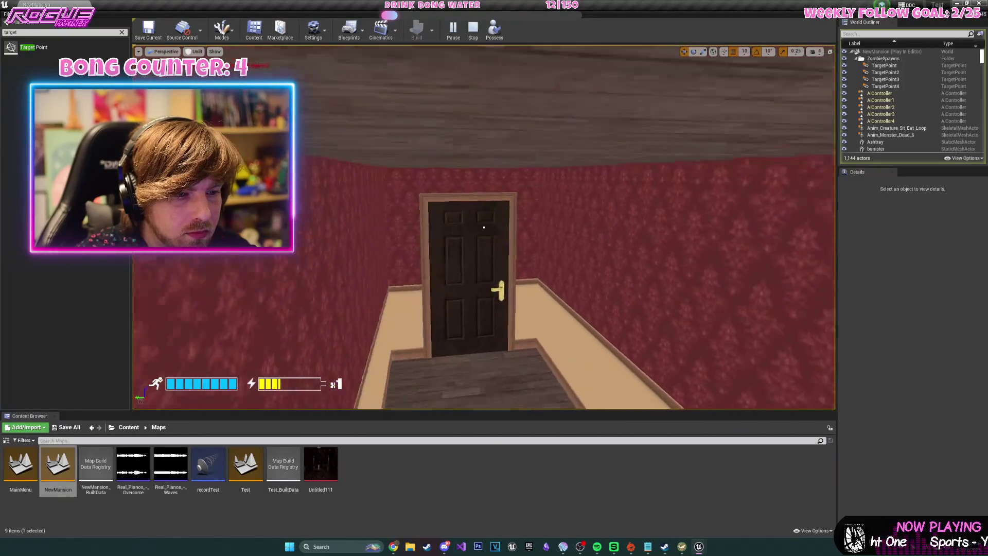
pyautogui.press('w')
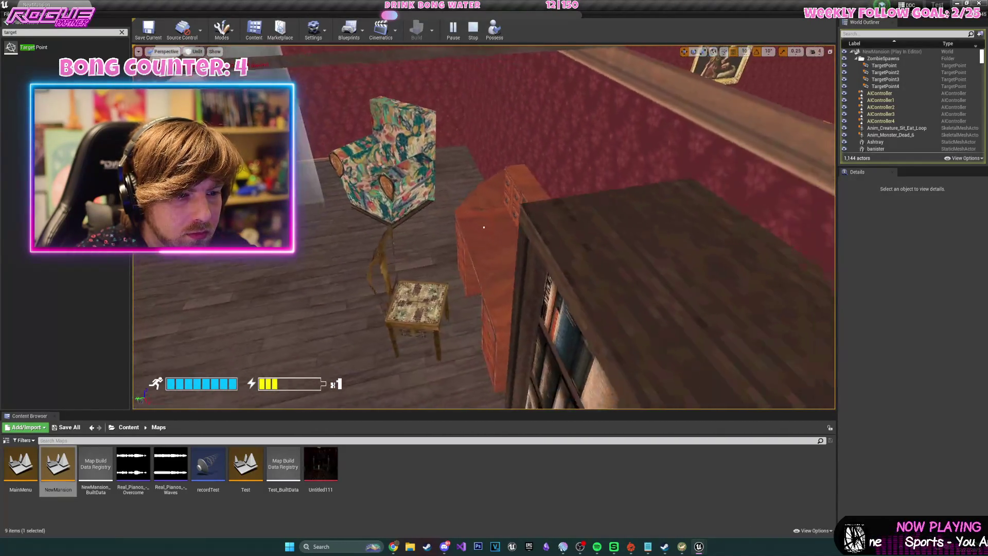
pyautogui.press('Escape')
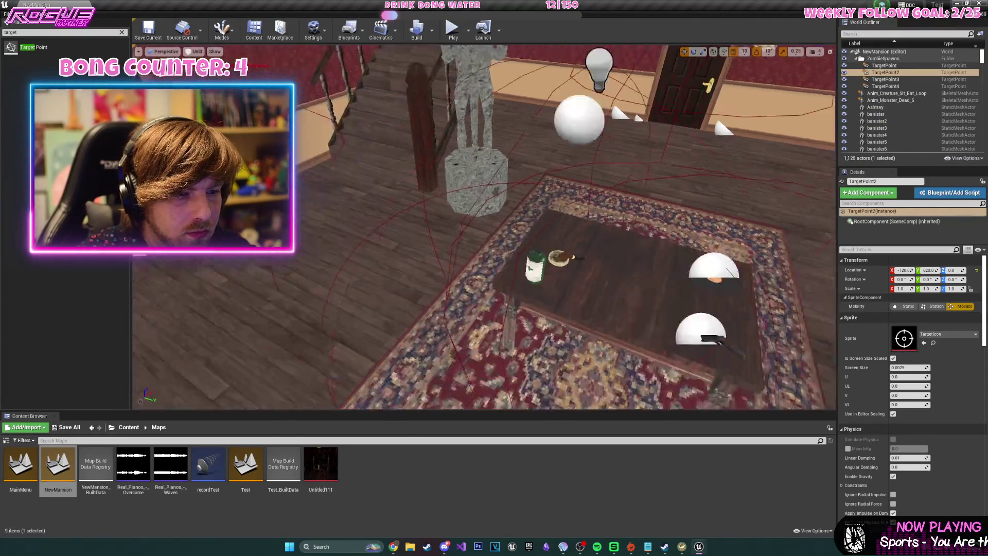
# Reopen the Level Blueprint and rearrange the GetActorLocation node beside the Sequence and Do Once nodes.
pyautogui.click(349, 30)
pyautogui.click(365, 87)
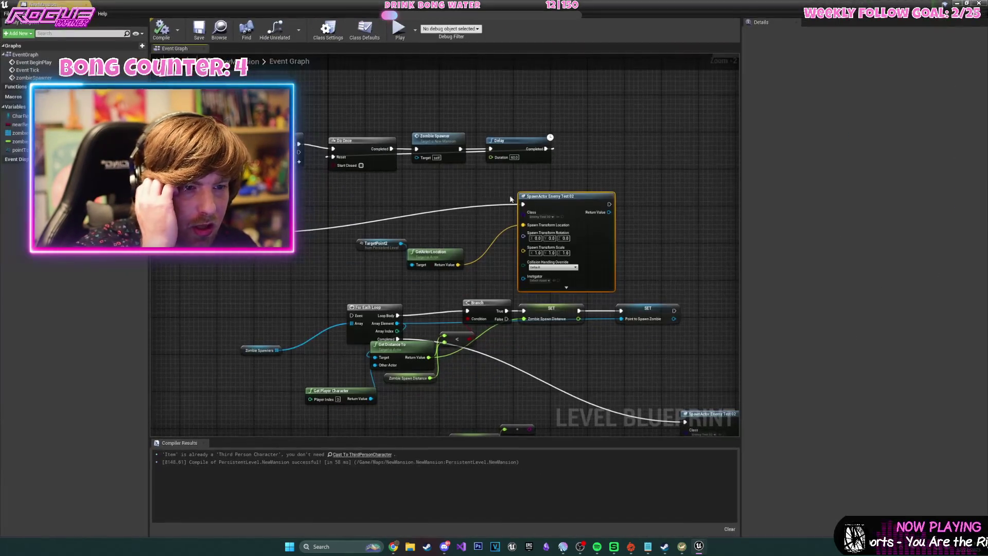
pyautogui.scroll(2, 582, 227)
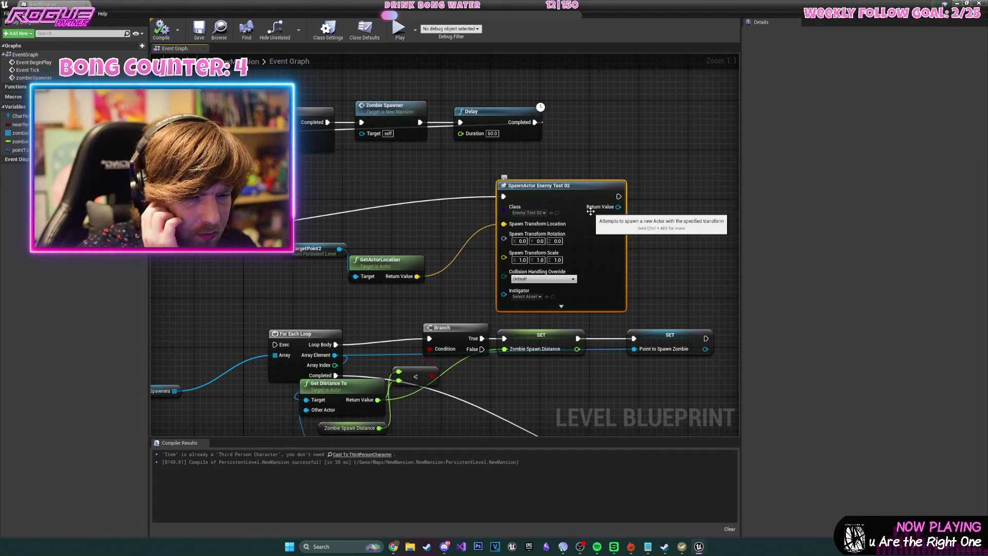
pyautogui.moveTo(391, 276); pyautogui.dragTo(416, 258)
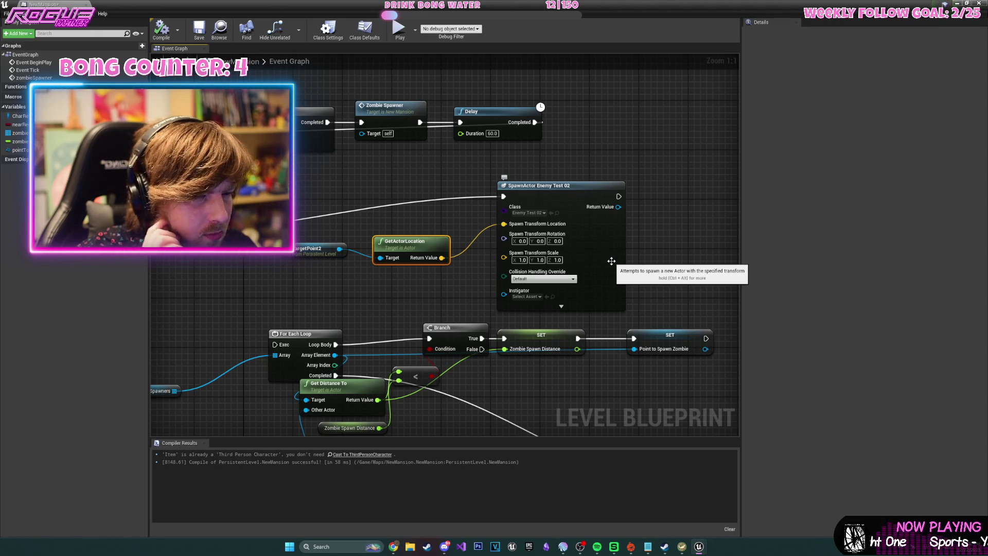
pyautogui.moveTo(456, 194); pyautogui.dragTo(625, 205)
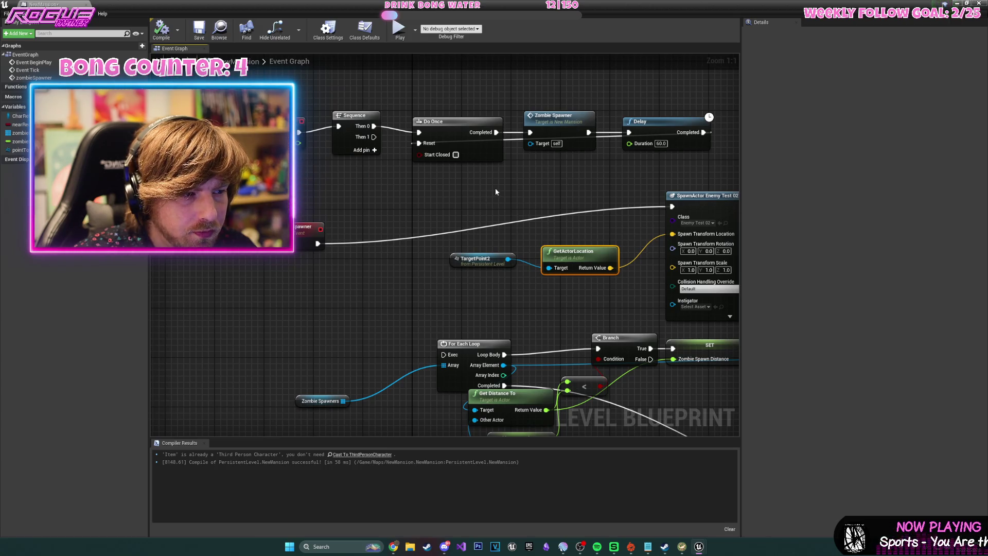
# Add a Hello Print String after zombieSpawner, compile, save, and start a test run.
pyautogui.moveTo(318, 243)
pyautogui.mouseDown()
pyautogui.moveTo(397, 236)
pyautogui.moveTo(418, 221)
pyautogui.moveTo(411, 195)
pyautogui.mouseUp()
pyautogui.write('pr')
pyautogui.press('Return')
pyautogui.click(162, 31)
pyautogui.click(199, 29)
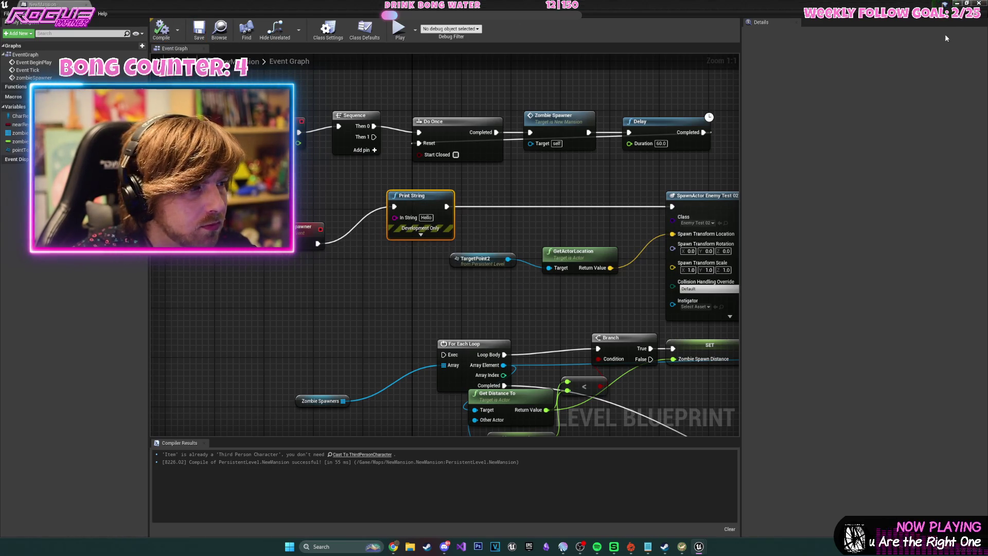
pyautogui.click(36, 5)
pyautogui.click(456, 38)
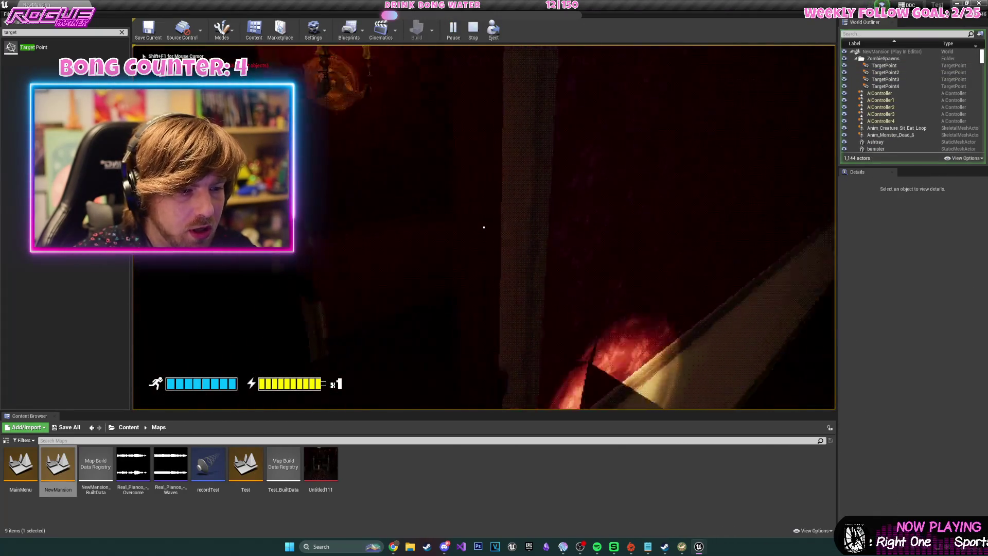
# End the run, frame TargetPoint2, playtest again to see the corridor zombie, then reopen the Level Blueprint.
pyautogui.press('Escape')
pyautogui.press('f')
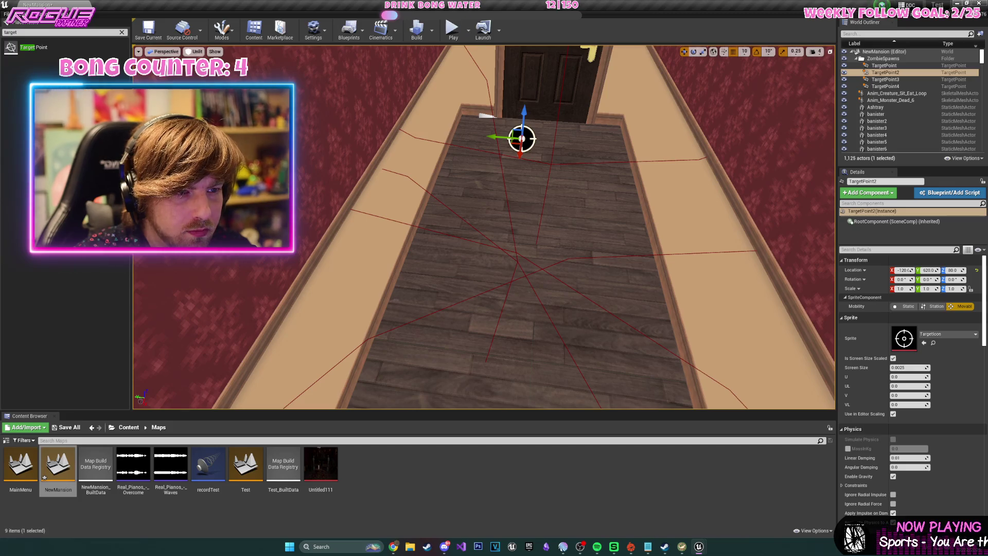
pyautogui.click(449, 26)
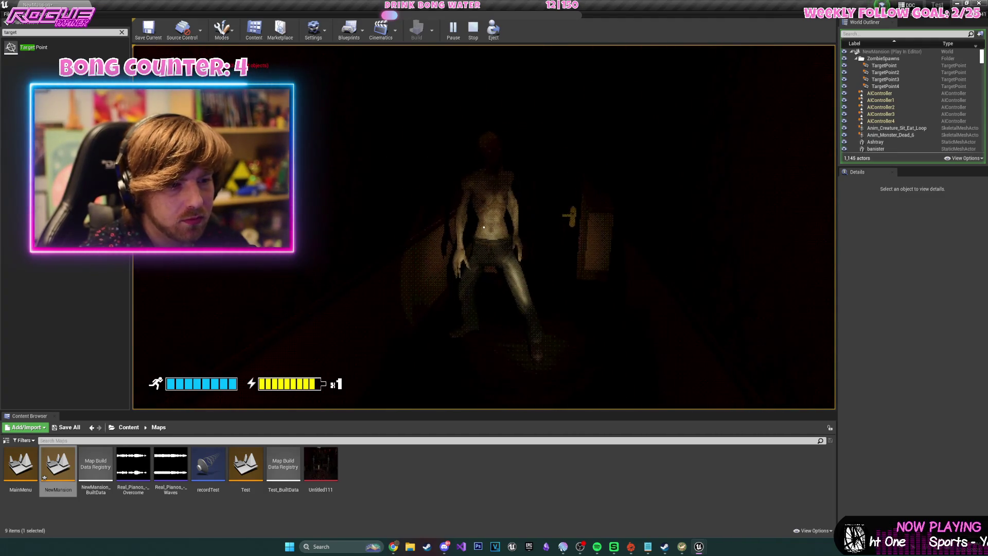
pyautogui.press('Escape')
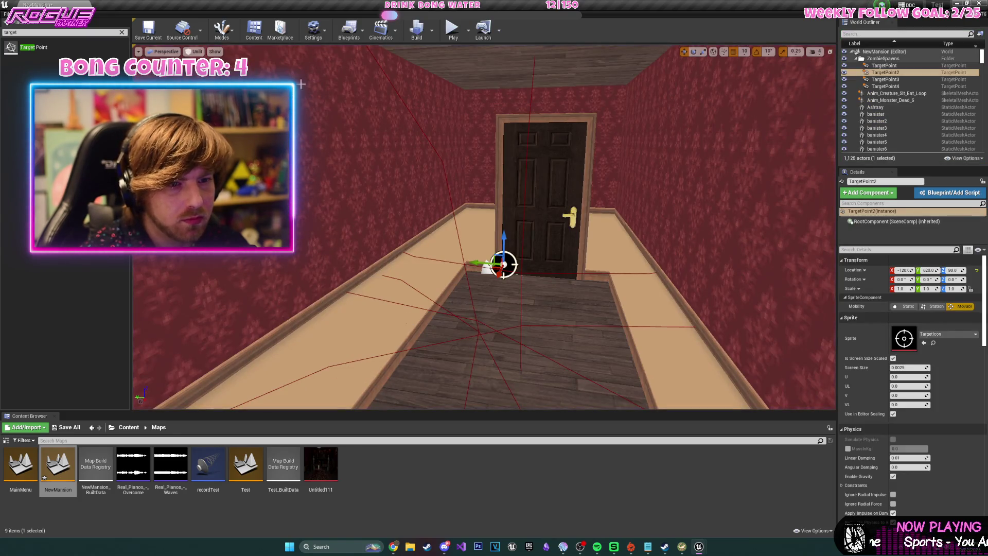
pyautogui.click(356, 37)
pyautogui.click(398, 112)
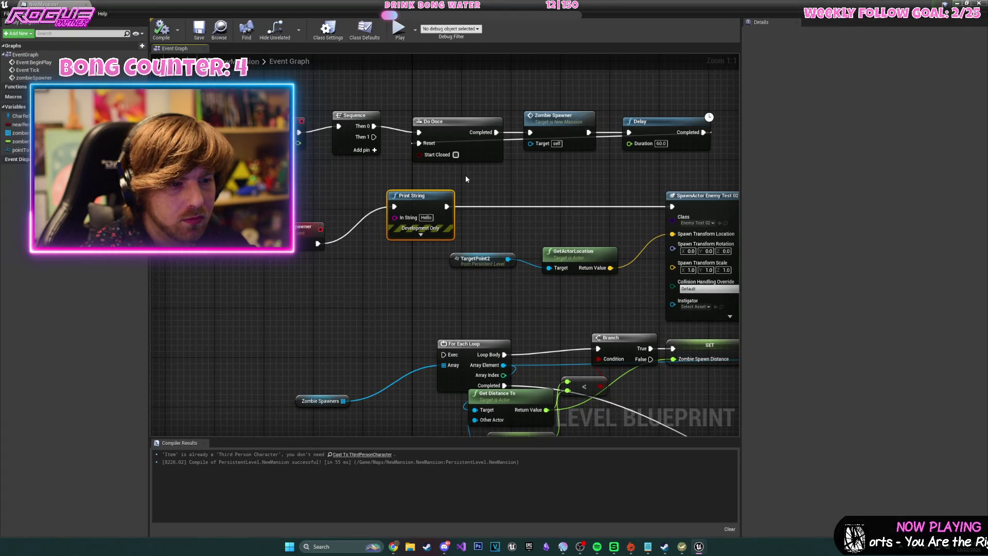
# Frame TargetPoint2, TargetPoint and TargetPoint4 in turn, then raise TargetPoint3 to Z -150.
pyautogui.hotkey('alt', 'Tab')
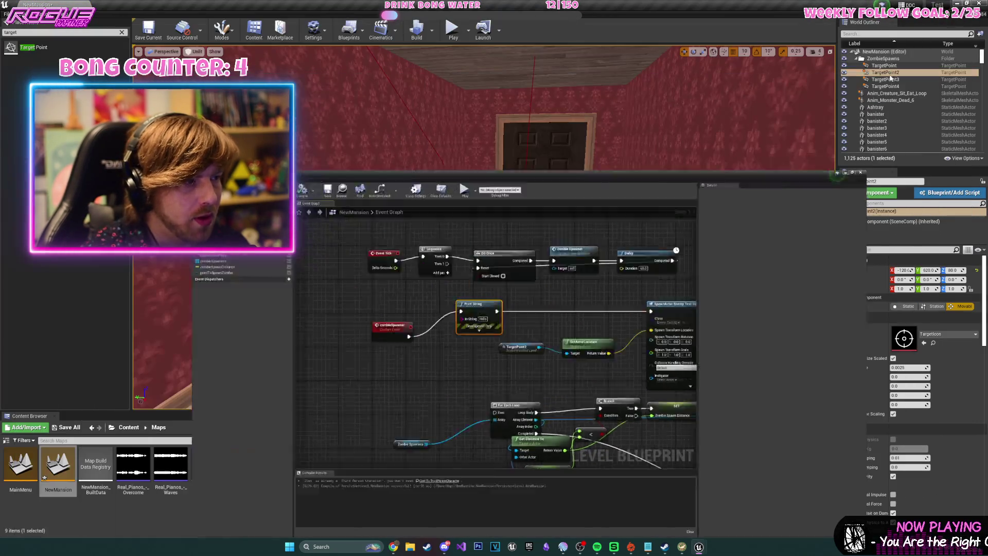
pyautogui.press('f')
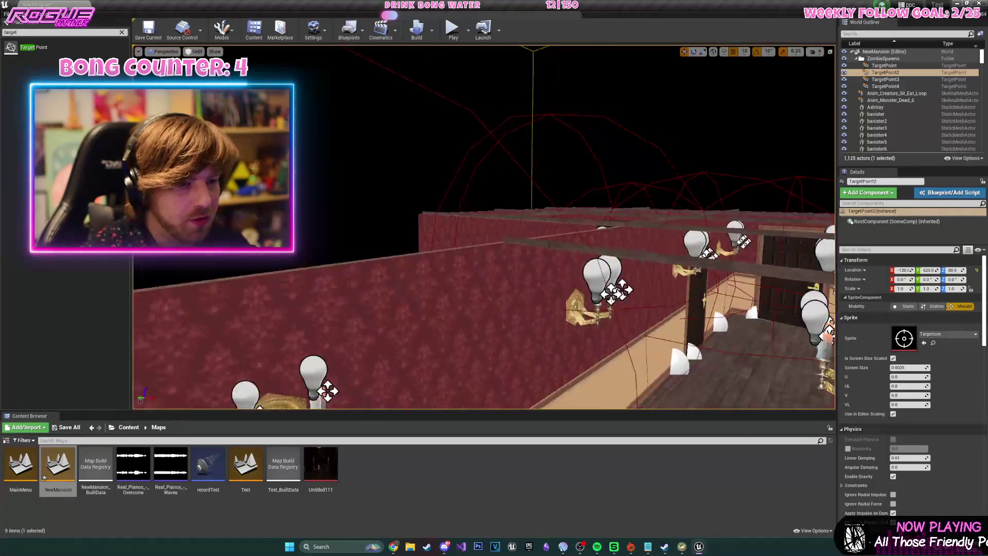
pyautogui.click(502, 265)
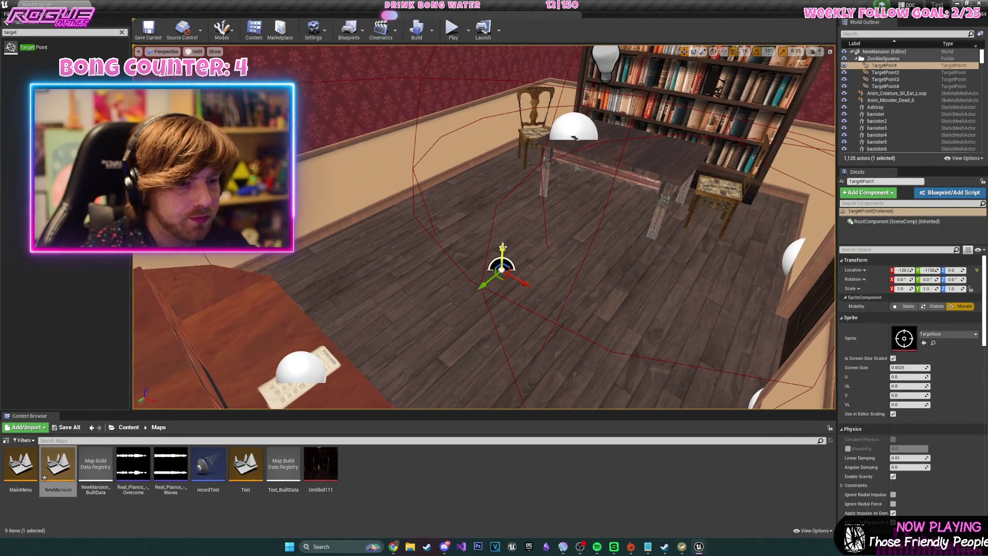
pyautogui.press('f')
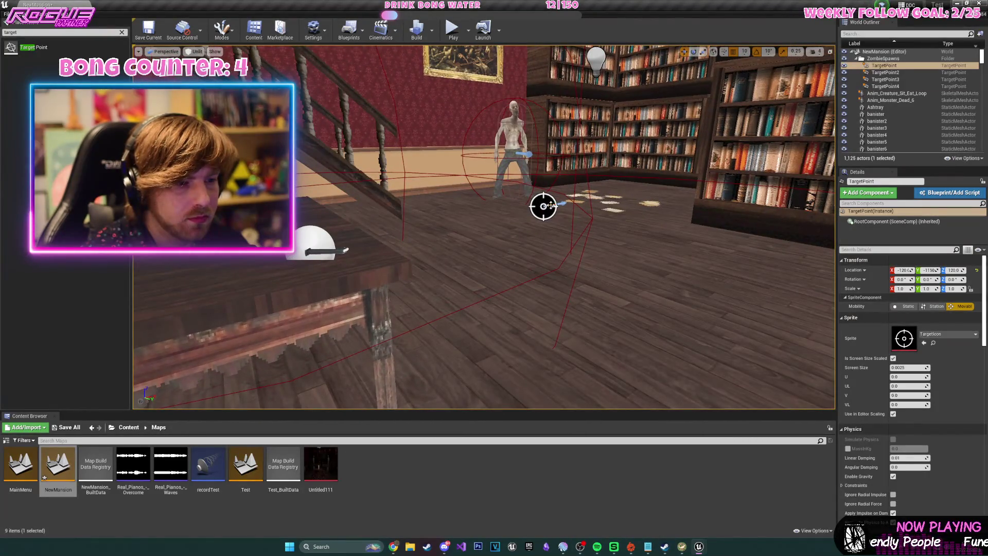
pyautogui.click(543, 203)
pyautogui.press('f')
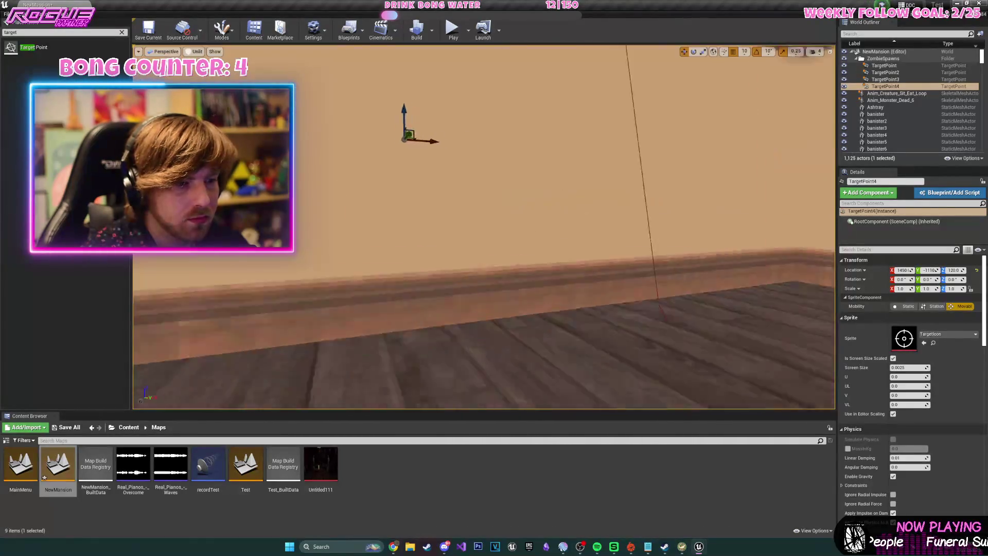
pyautogui.doubleClick(885, 80)
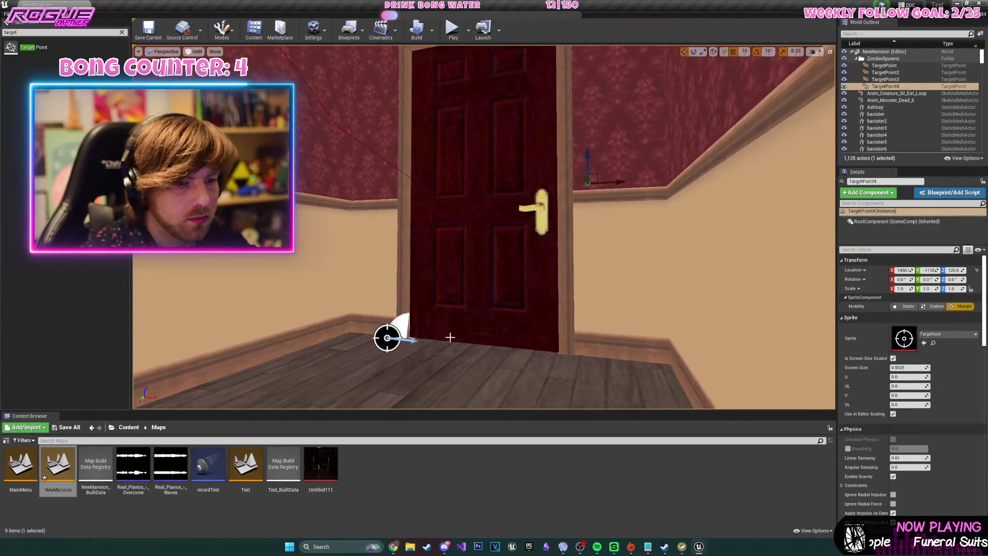
pyautogui.moveTo(385, 307); pyautogui.dragTo(400, 235)
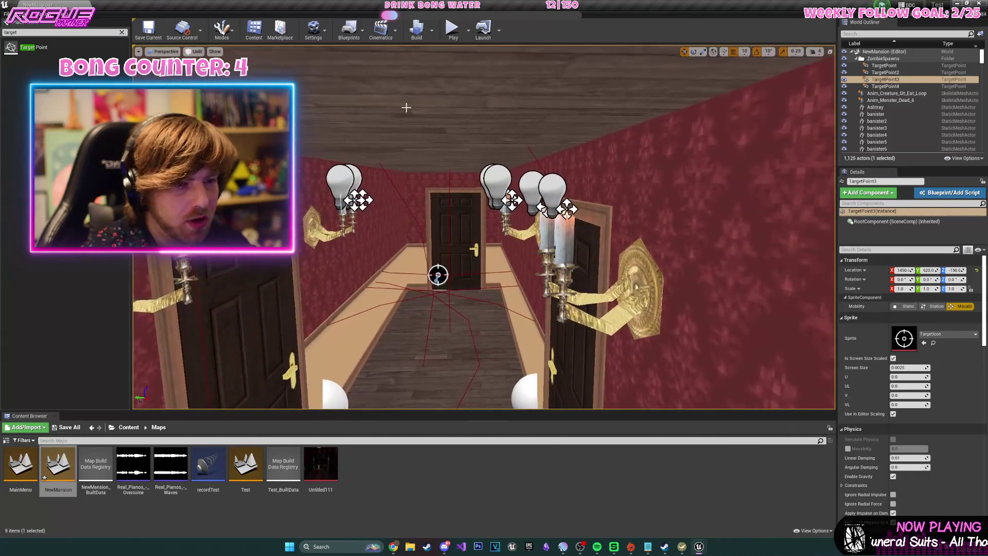
# Run the level, then reopen the Level Blueprint and wire zombieSpawner into the For Each Loop.
pyautogui.click(498, 97)
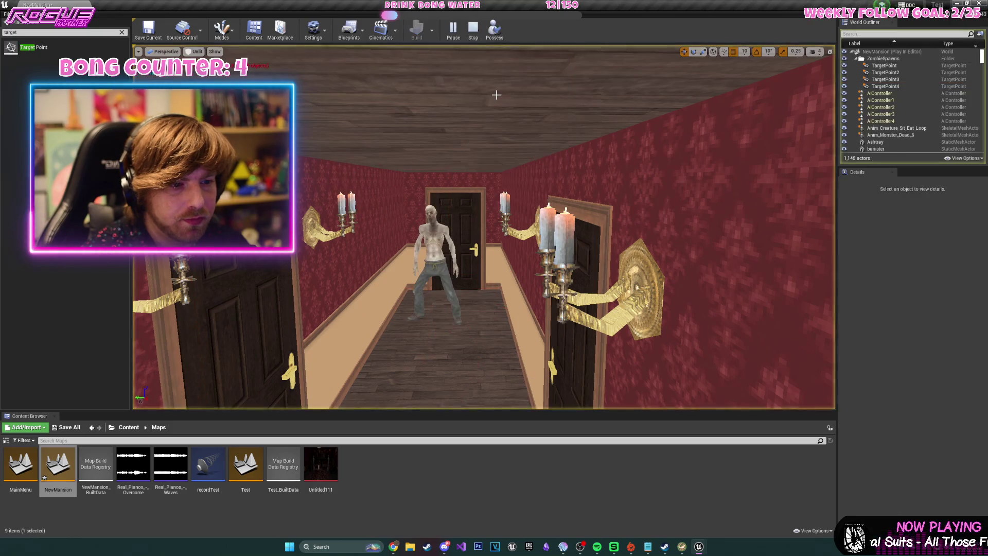
pyautogui.press('Escape')
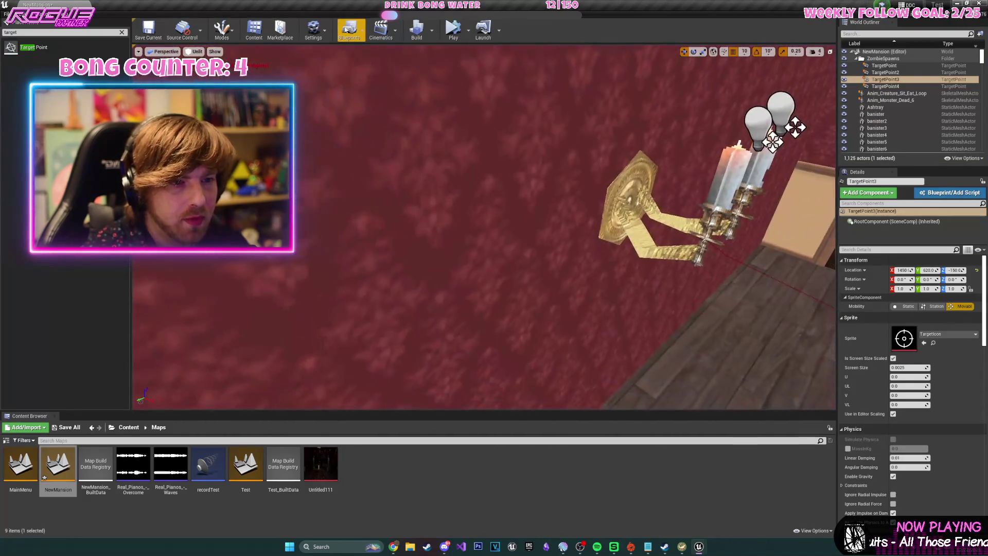
pyautogui.click(349, 28)
pyautogui.click(383, 93)
pyautogui.moveTo(344, 251)
pyautogui.mouseDown()
pyautogui.moveTo(342, 145)
pyautogui.moveTo(315, 145)
pyautogui.moveTo(316, 186)
pyautogui.mouseUp()
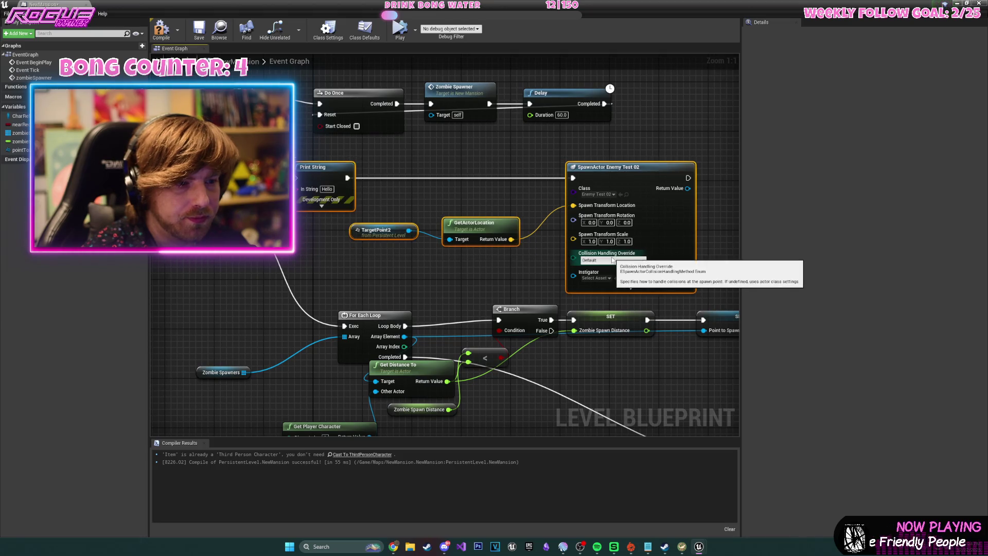
# Delete the Print String, TargetPoint2, GetActorLocation and SpawnActor test nodes, then test-run with Alt+P.
pyautogui.press('Delete')
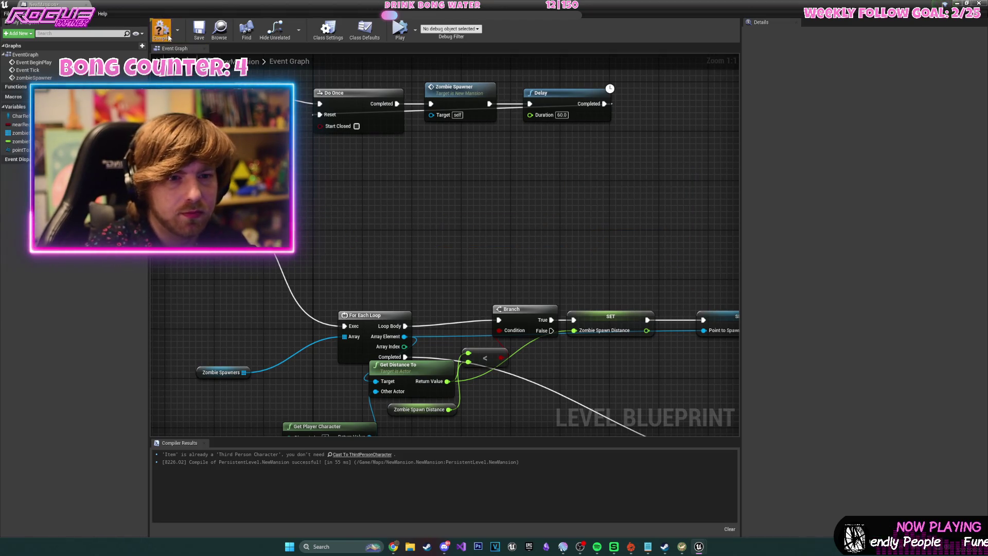
pyautogui.hotkey('alt', 'p')
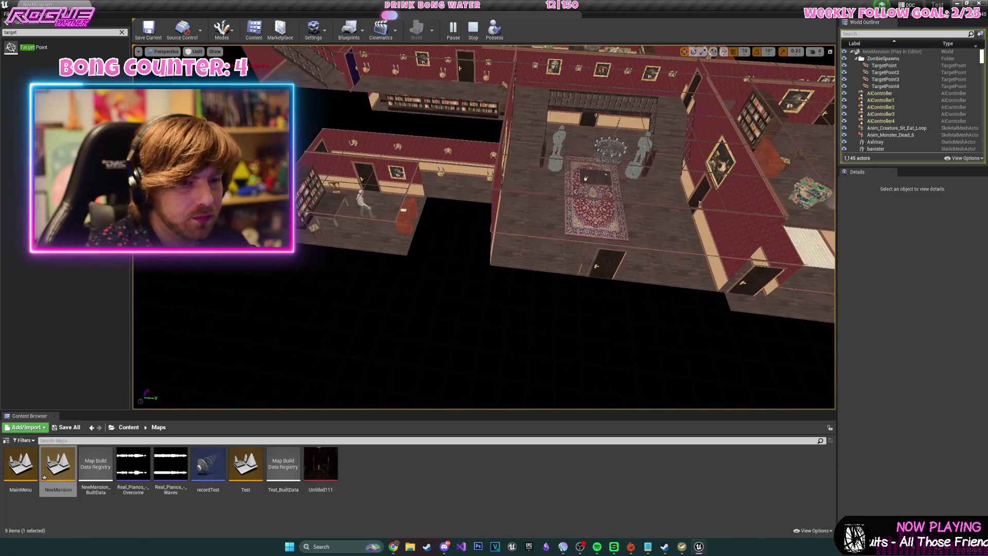
pyautogui.press('Escape')
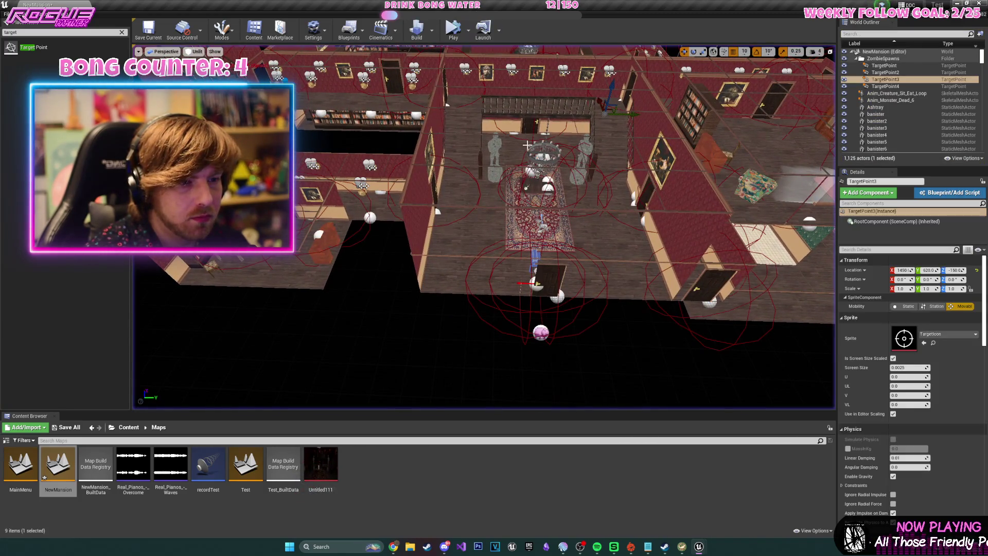
# Select the Player Start on the rug, frame it, and launch Play In Editor beside the pistol table.
pyautogui.click(485, 224)
pyautogui.moveTo(485, 223); pyautogui.dragTo(422, 235)
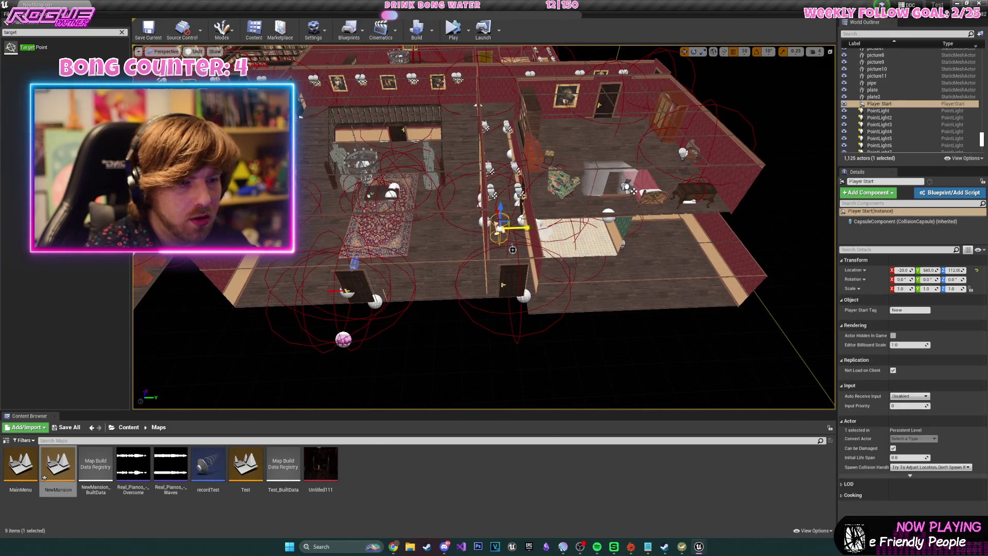
pyautogui.click(456, 41)
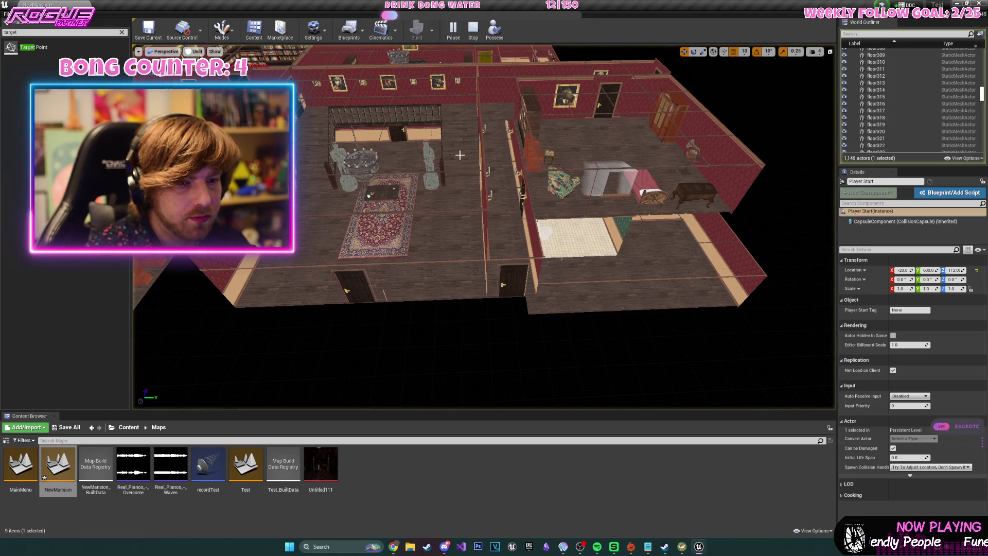
pyautogui.press('Escape')
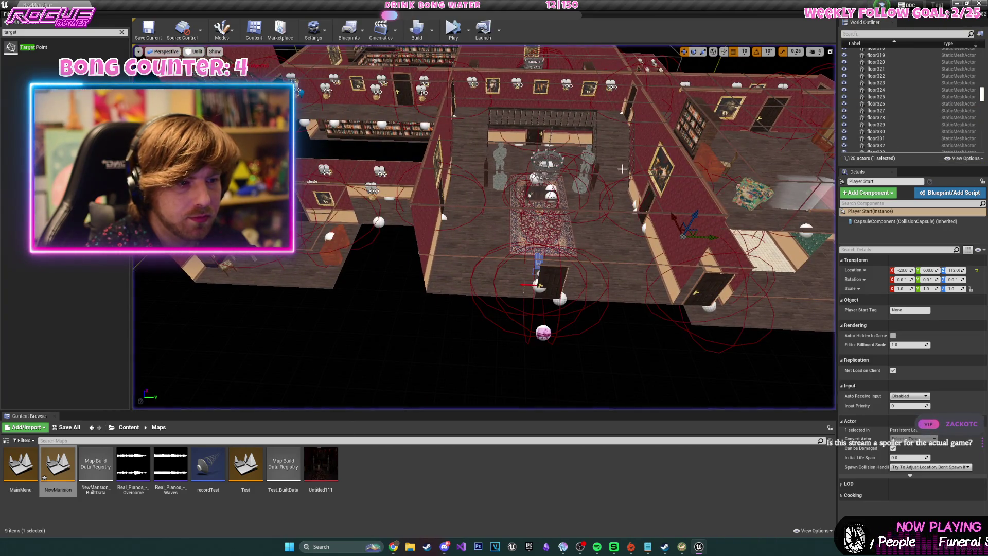
pyautogui.click(569, 253)
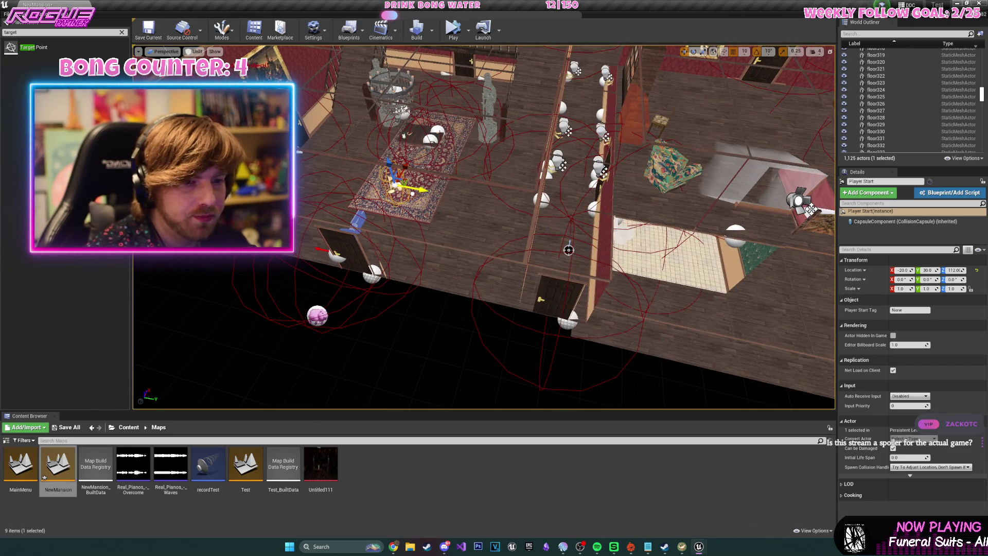
pyautogui.press('f')
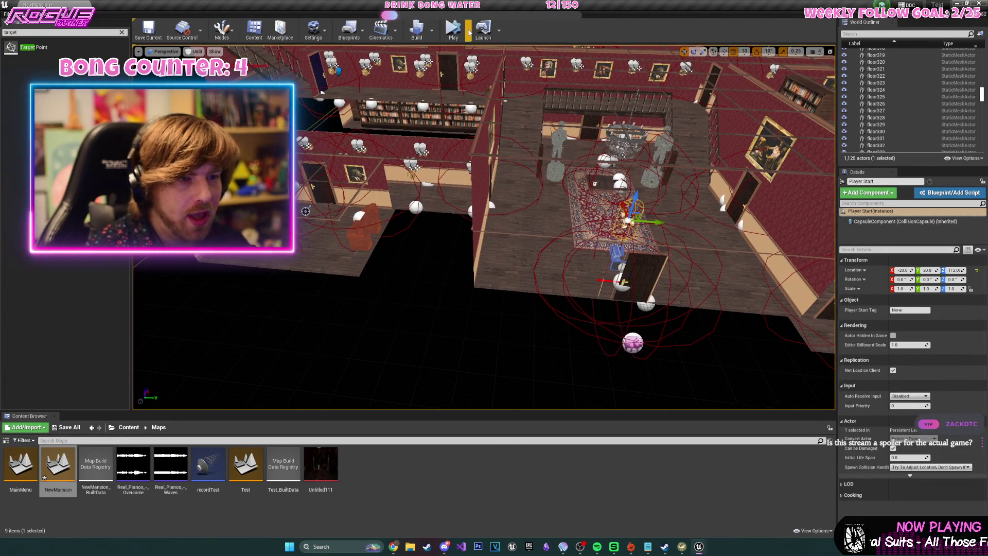
pyautogui.click(497, 52)
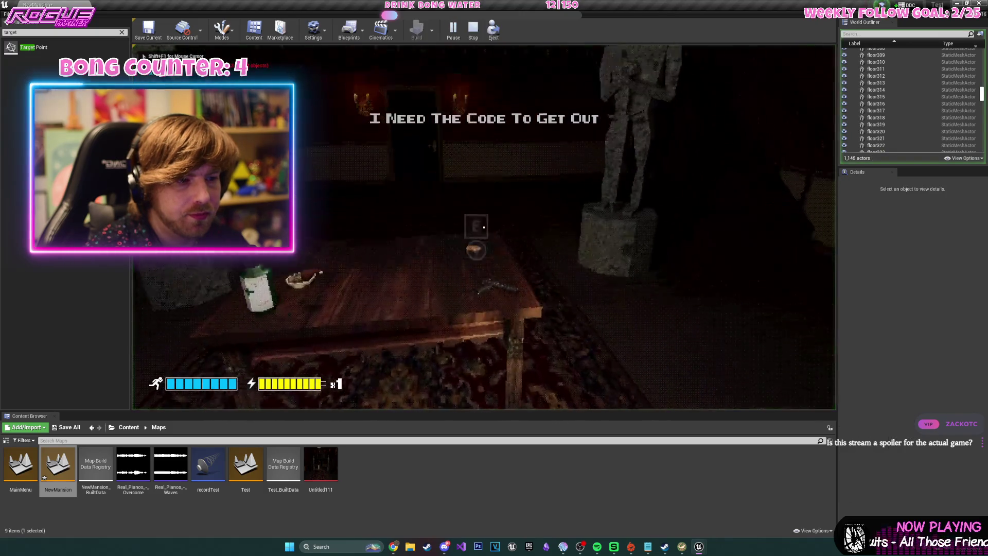
# Pick up the pistol, walk through the mansion and shoot the zombie in the candle-lit corridor.
pyautogui.press('e')
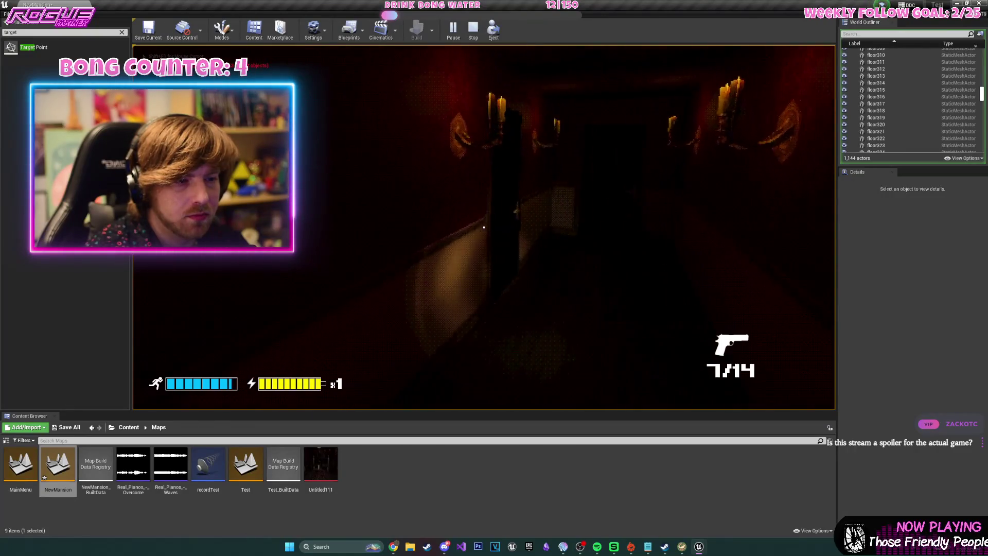
pyautogui.press('w')
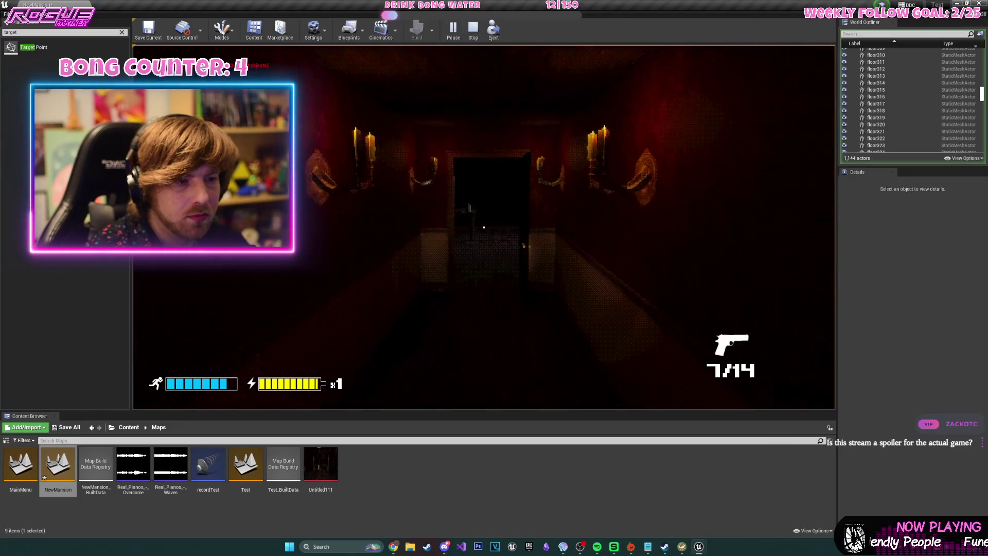
pyautogui.press('w')
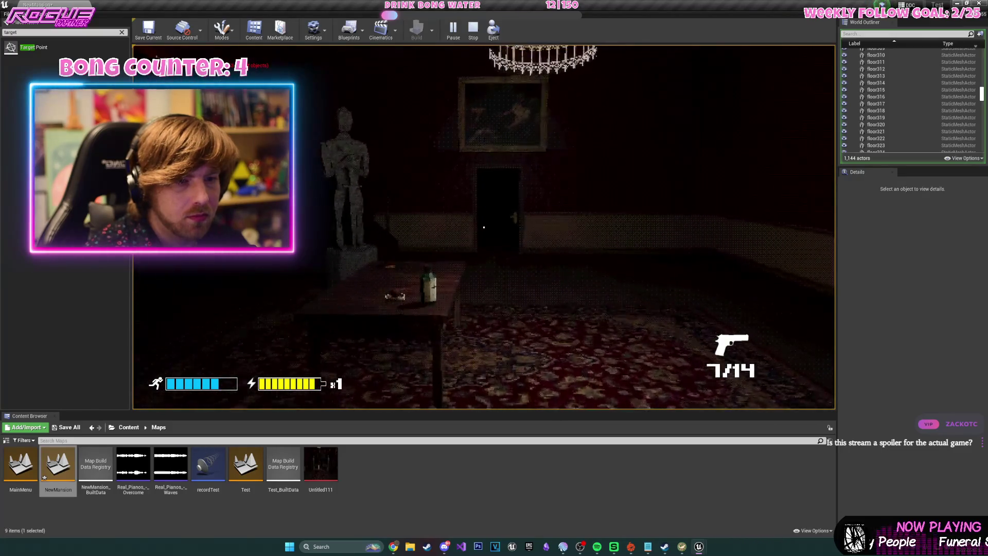
pyautogui.press('w')
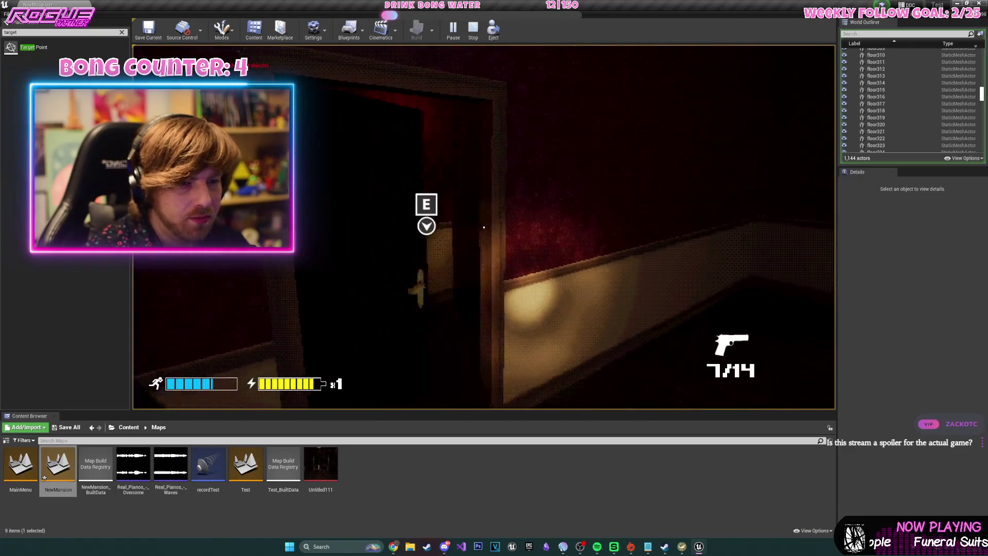
pyautogui.click(484, 227)
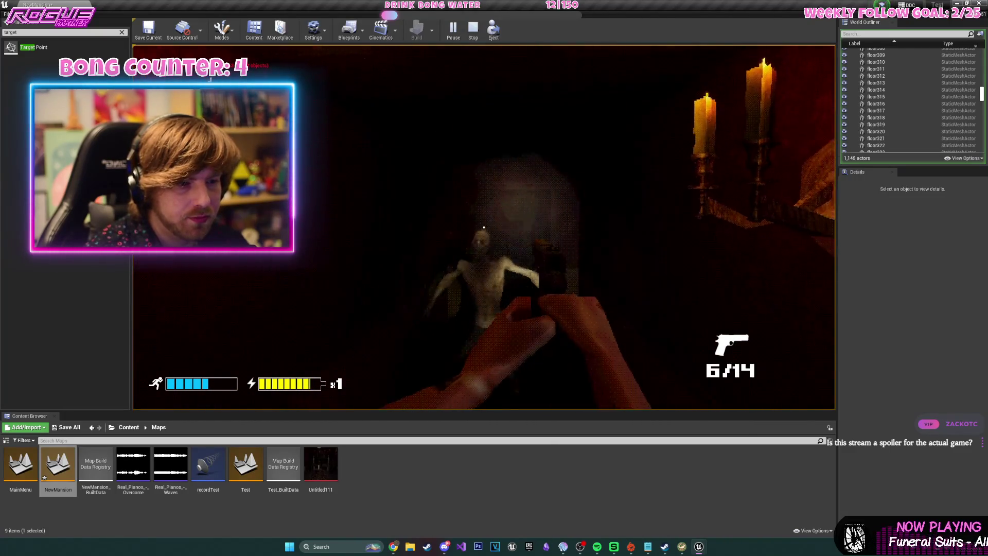
pyautogui.press('w')
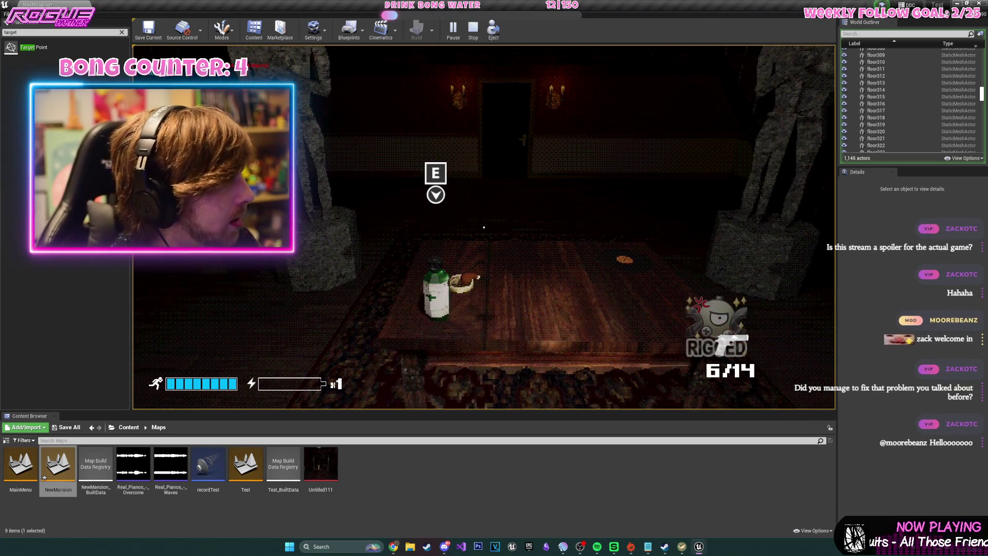
# Walk on toward the wall candle, switch back to the pistol, end the playtest and focus Player Start.
pyautogui.press('w')
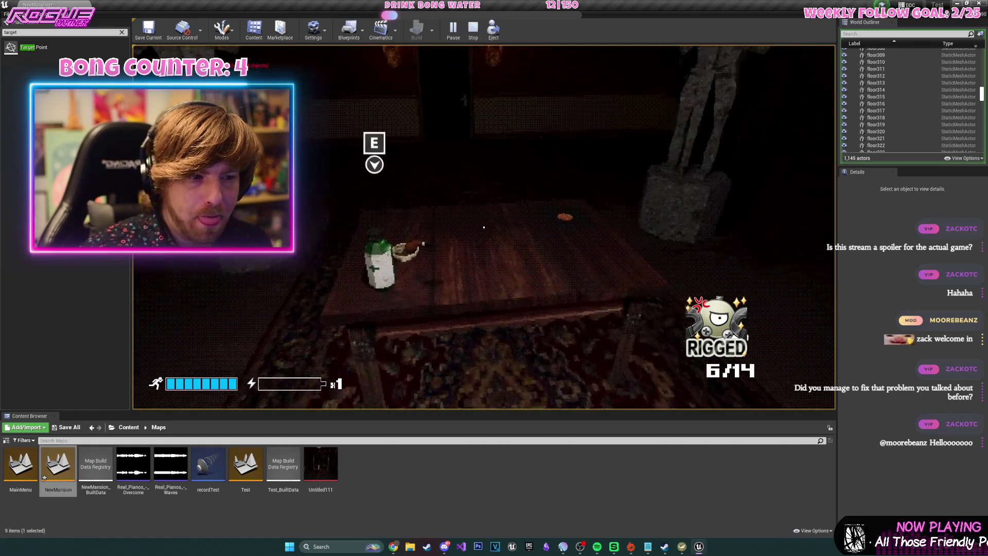
pyautogui.press('w')
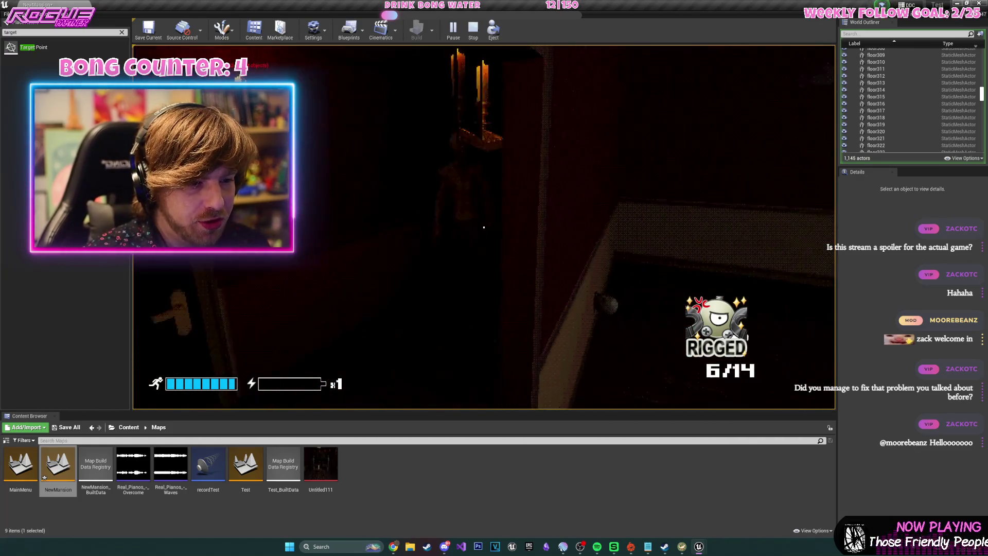
pyautogui.press('w')
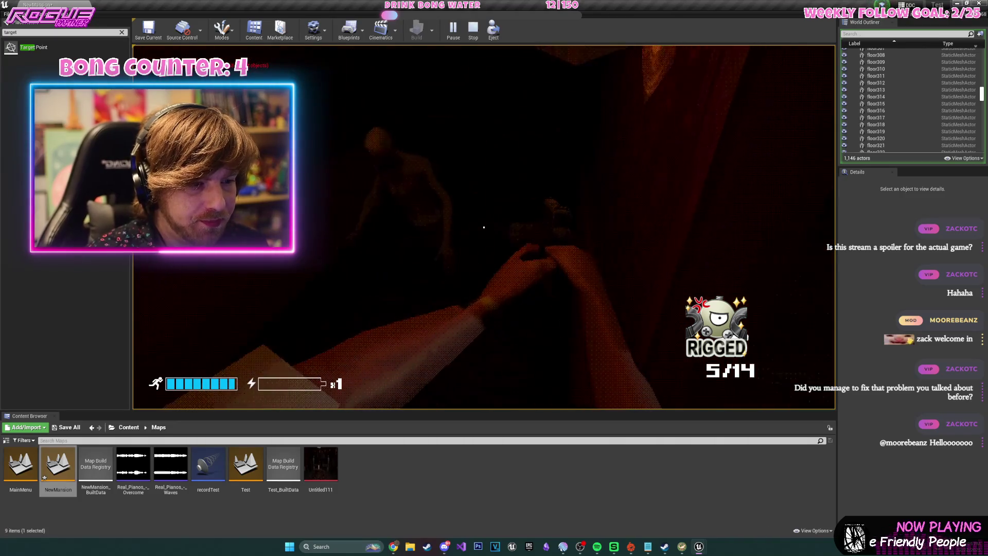
pyautogui.press('1')
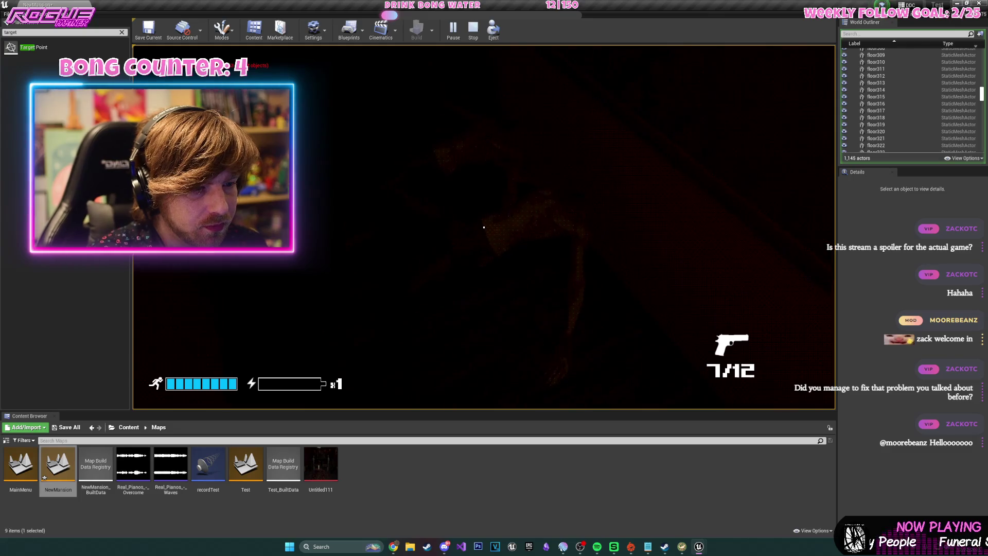
pyautogui.press('Escape')
pyautogui.press('f')
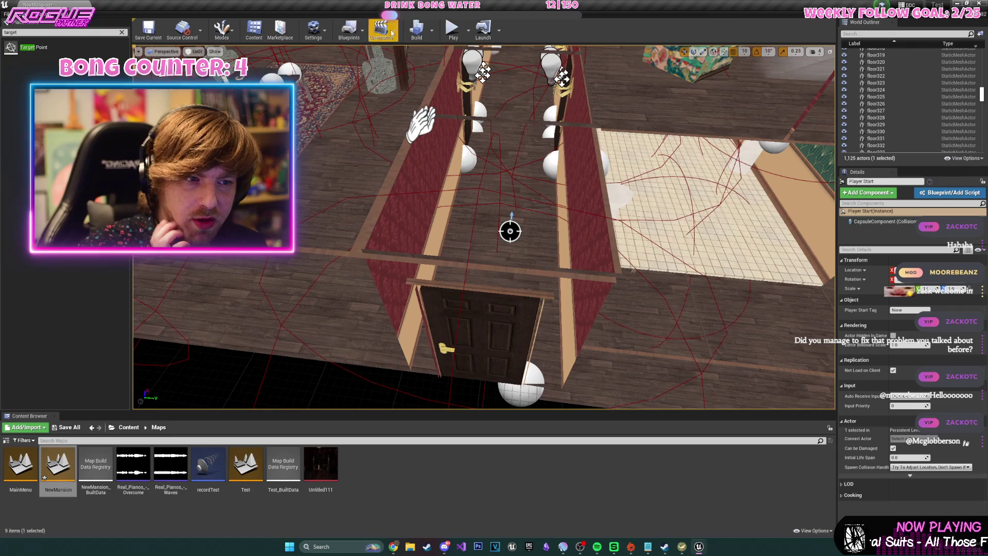
# In the Level Blueprint, add a Find Player node from the SpawnActor Enemy Test 02 Return Value.
pyautogui.click(351, 30)
pyautogui.click(371, 84)
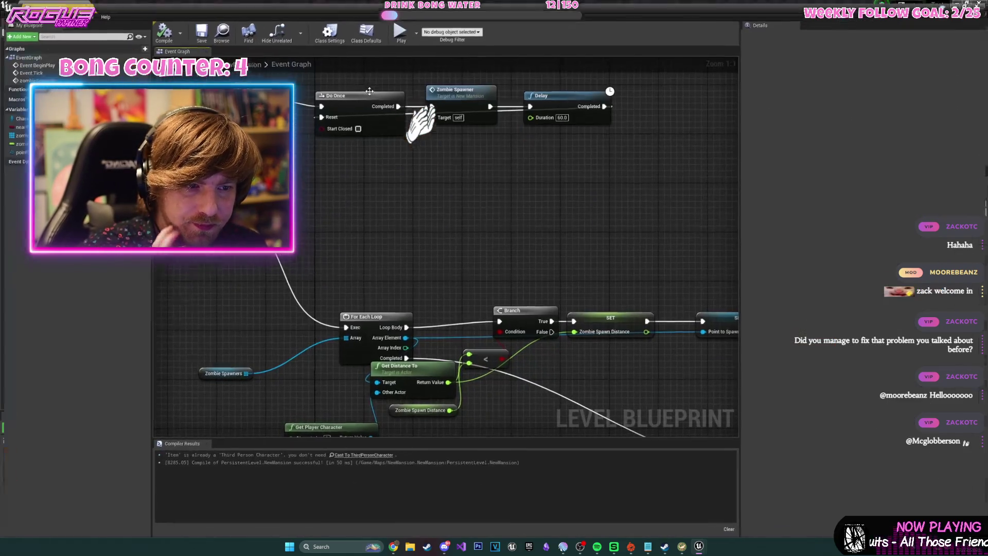
pyautogui.moveTo(683, 248); pyautogui.dragTo(580, 201)
pyautogui.moveTo(429, 118); pyautogui.dragTo(289, 138)
pyautogui.moveTo(297, 181); pyautogui.dragTo(551, 233)
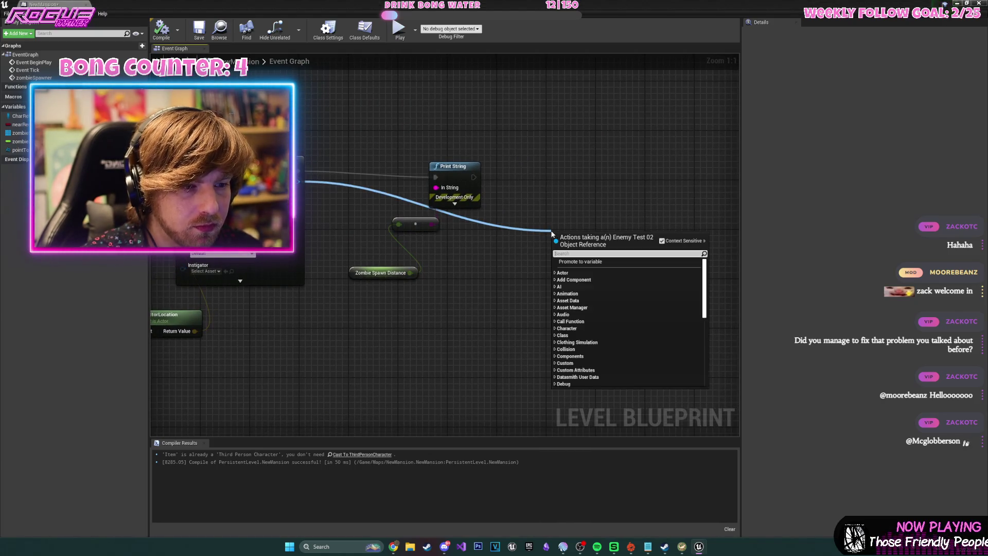
pyautogui.write('find player')
pyautogui.press('Return')
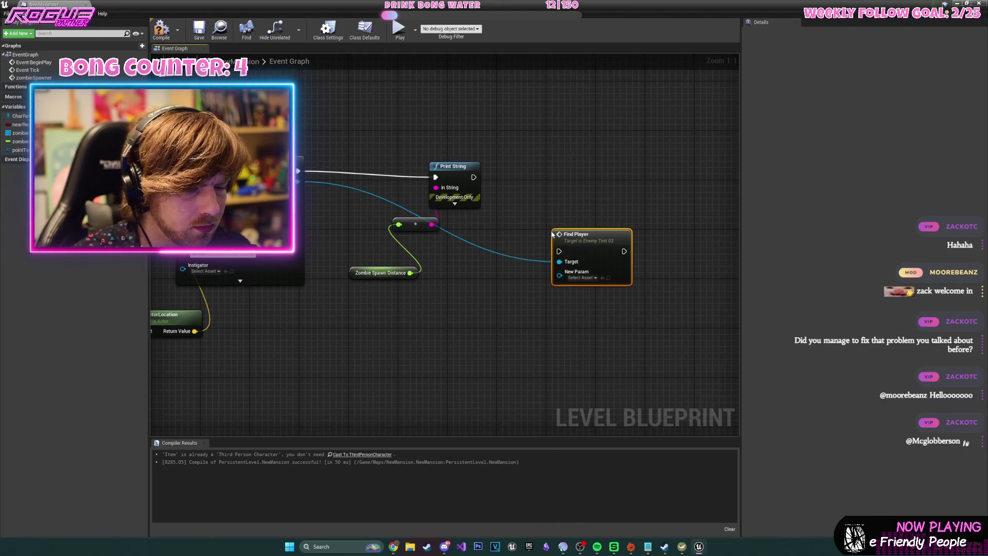
# Delete the Print String debug nodes, wire execution into Find Player, and feed Char Ref into New Param.
pyautogui.moveTo(369, 156); pyautogui.dragTo(477, 304)
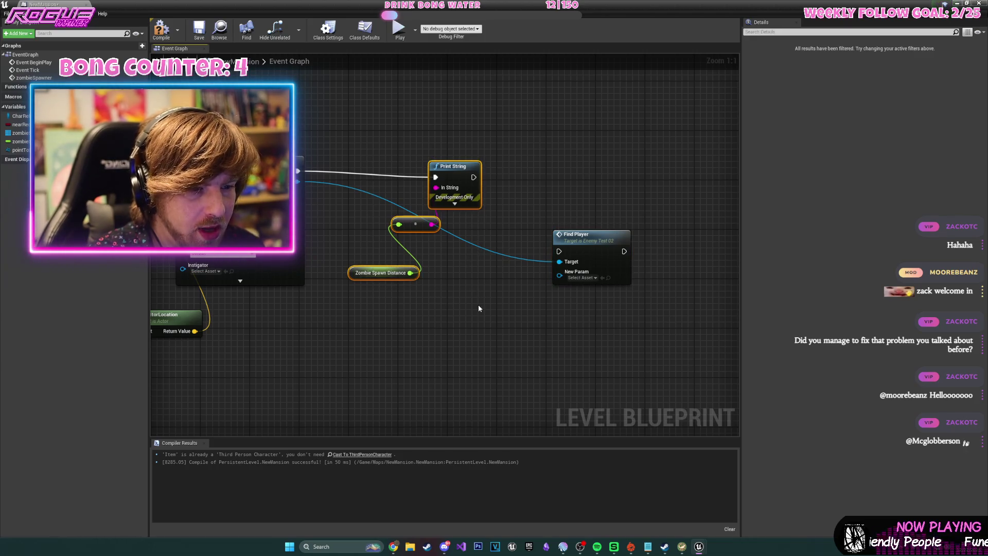
pyautogui.press('Delete')
pyautogui.moveTo(298, 171)
pyautogui.mouseDown()
pyautogui.moveTo(555, 259)
pyautogui.moveTo(501, 189)
pyautogui.moveTo(477, 189)
pyautogui.mouseUp()
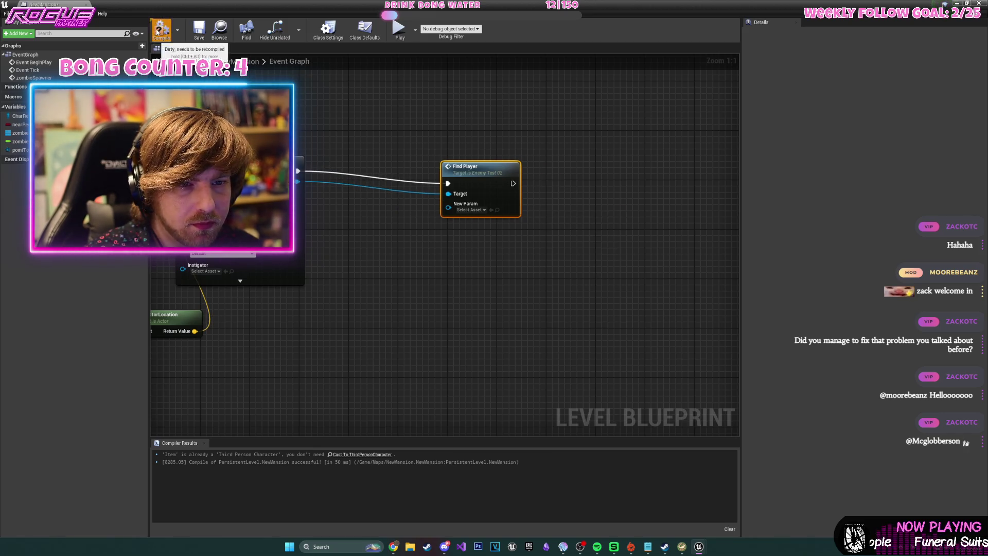
pyautogui.click(470, 210)
pyautogui.click(471, 211)
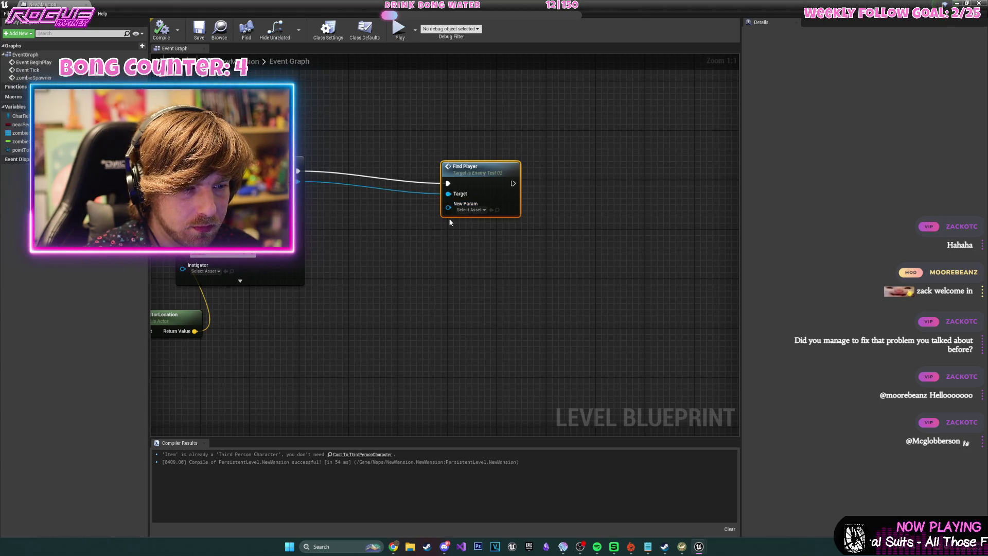
pyautogui.moveTo(19, 116); pyautogui.dragTo(423, 254)
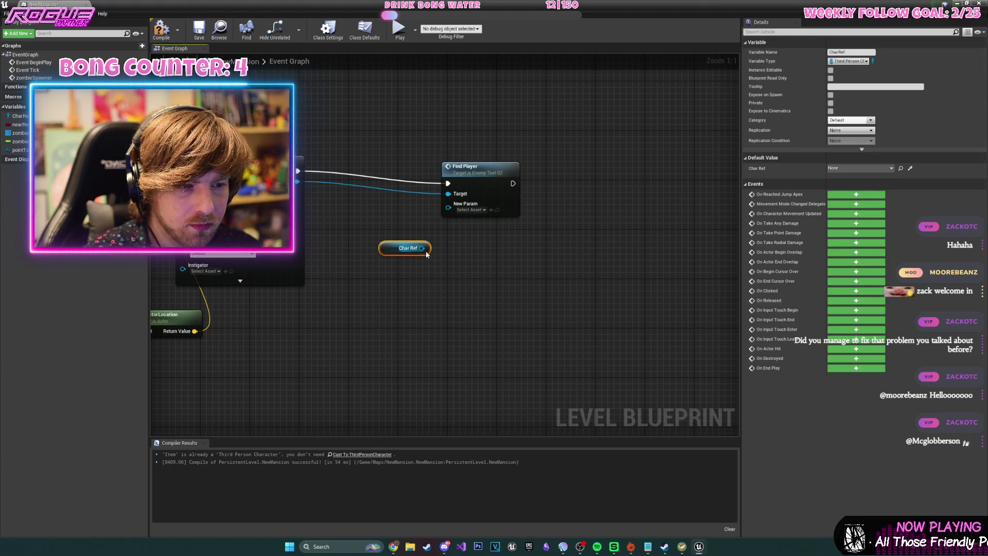
pyautogui.moveTo(433, 212)
pyautogui.mouseDown()
pyautogui.moveTo(415, 225)
pyautogui.moveTo(458, 207)
pyautogui.mouseUp()
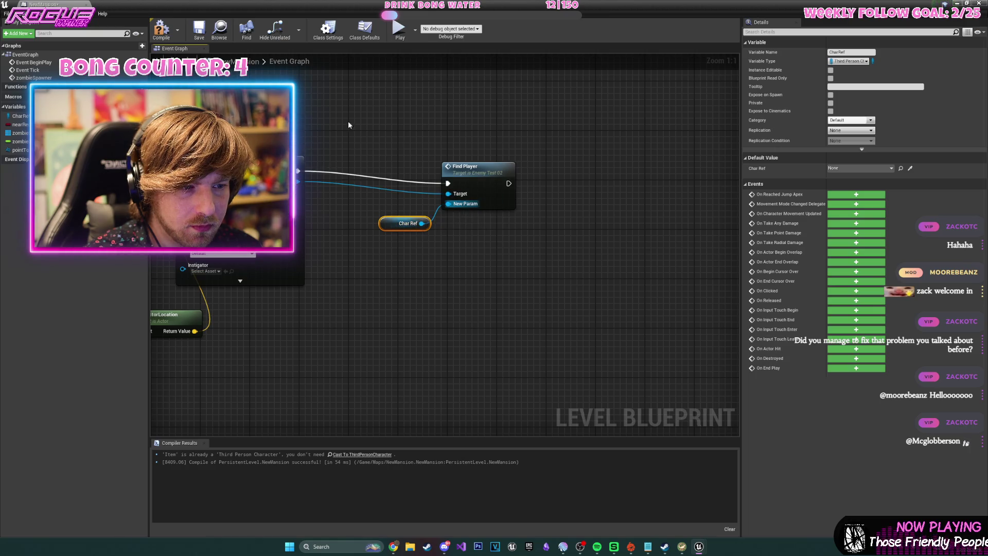
# Compile the Level Blueprint and close it to return to the level.
pyautogui.click(161, 31)
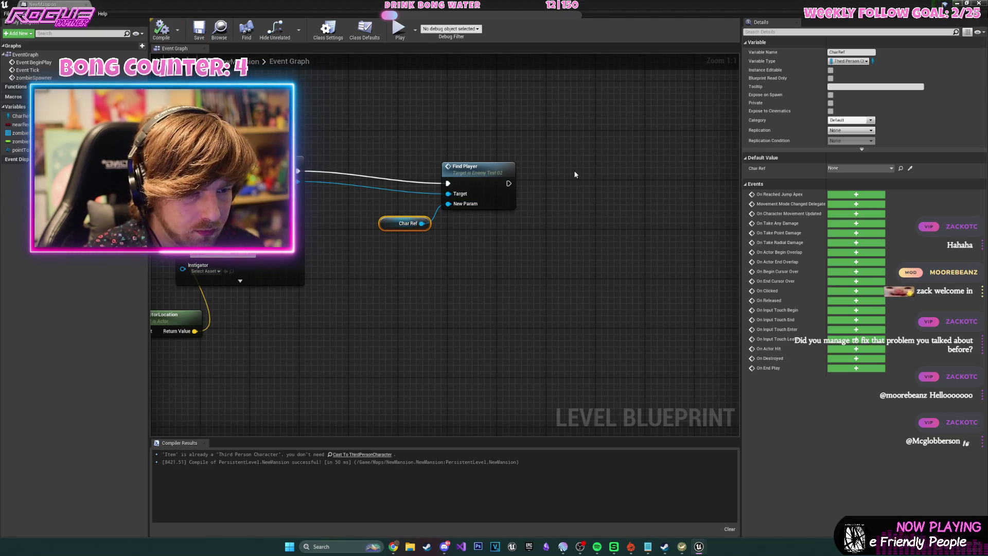
pyautogui.moveTo(576, 175); pyautogui.dragTo(724, 206)
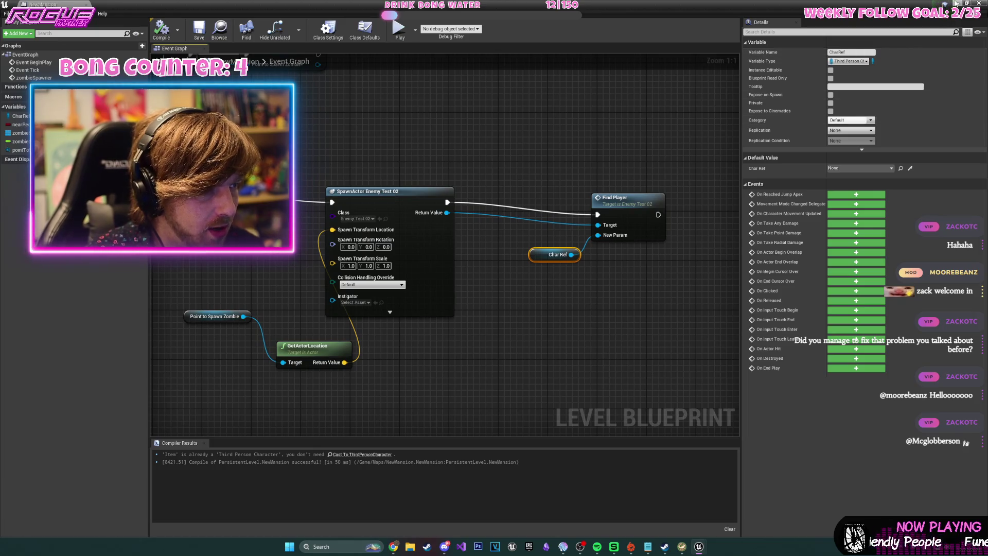
pyautogui.click(955, 4)
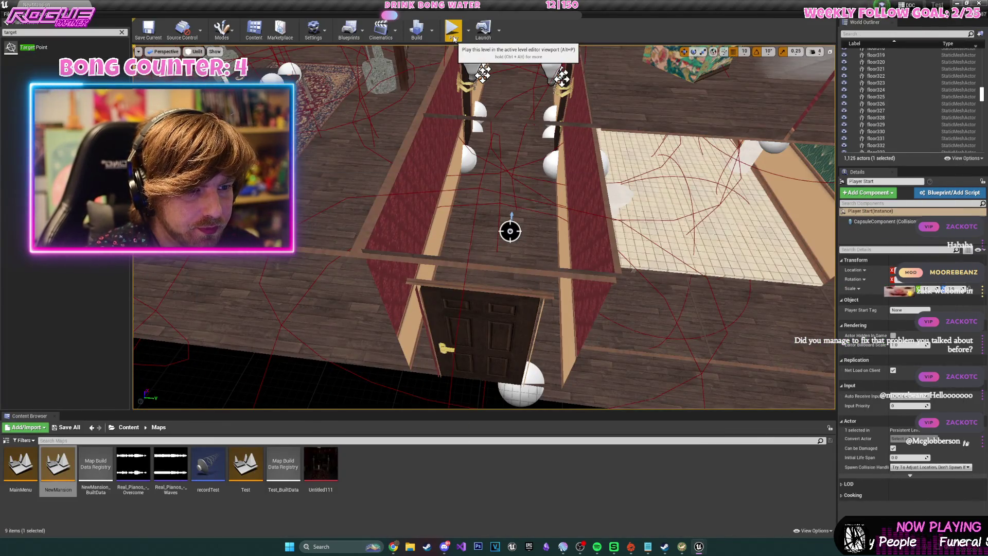
# Find the first NavMeshBoundsVolume by searching 'nav' and frame it in the viewport.
pyautogui.moveTo(442, 154)
pyautogui.mouseDown()
pyautogui.moveTo(404, 163)
pyautogui.moveTo(452, 157)
pyautogui.moveTo(455, 135)
pyautogui.mouseUp()
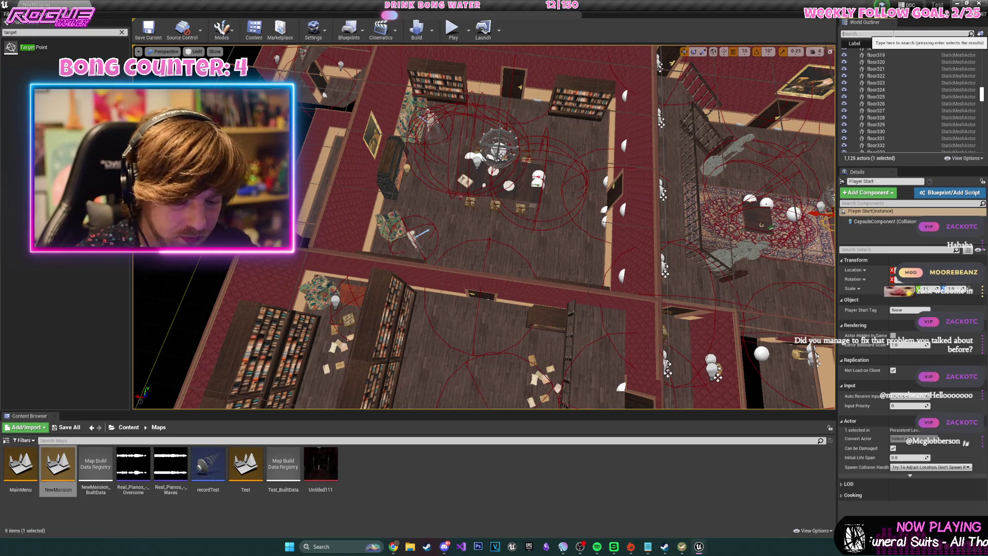
pyautogui.write('nav')
pyautogui.click(924, 59)
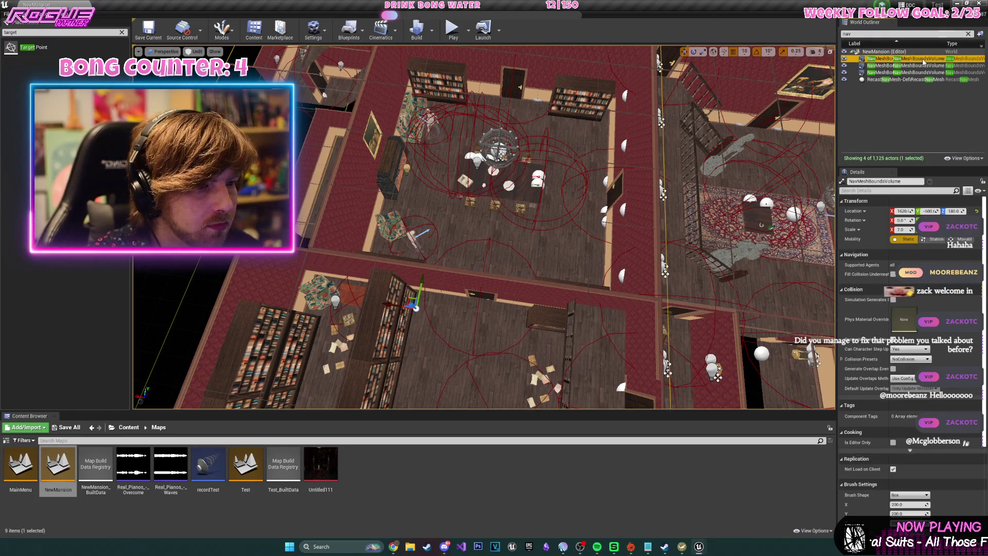
pyautogui.press('f')
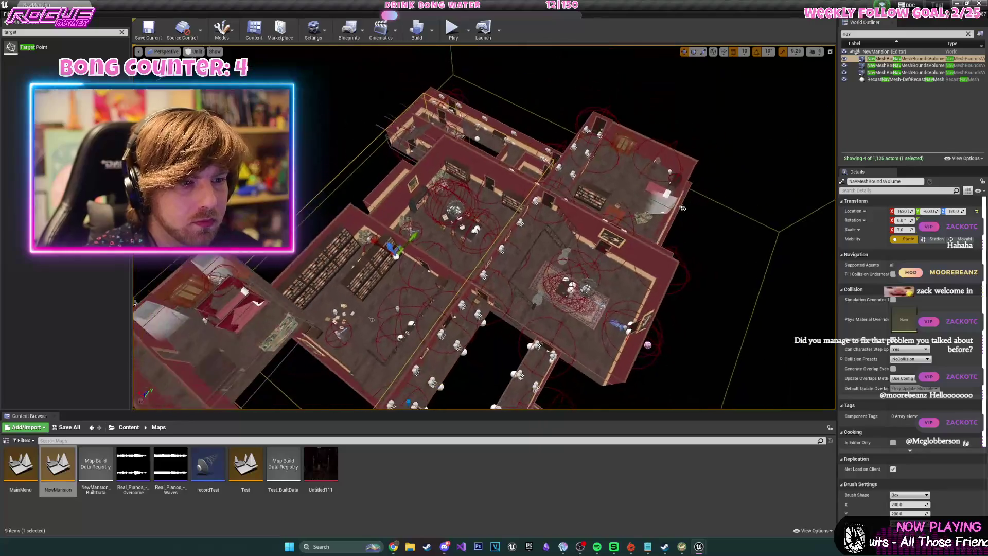
pyautogui.scroll(5, 662, 161)
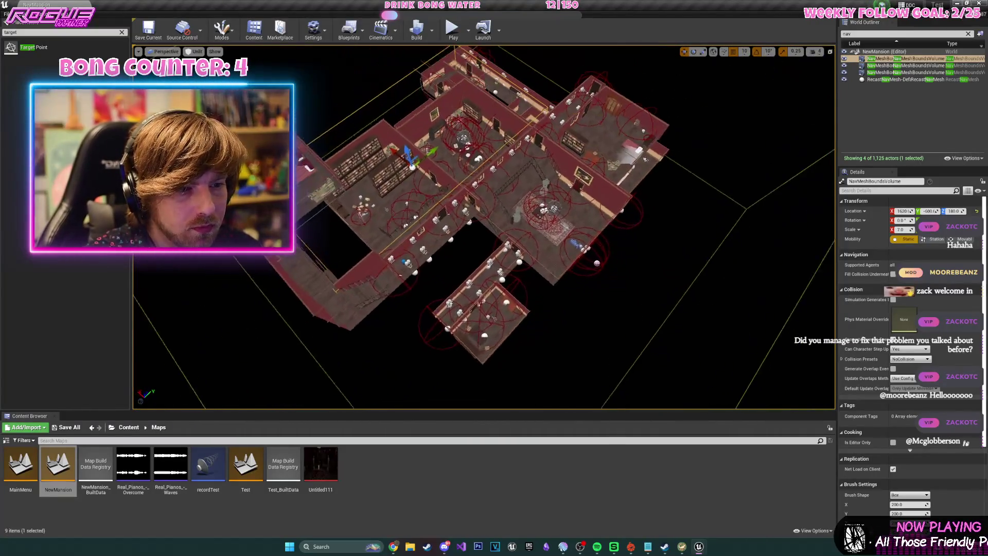
pyautogui.scroll(8, 552, 257)
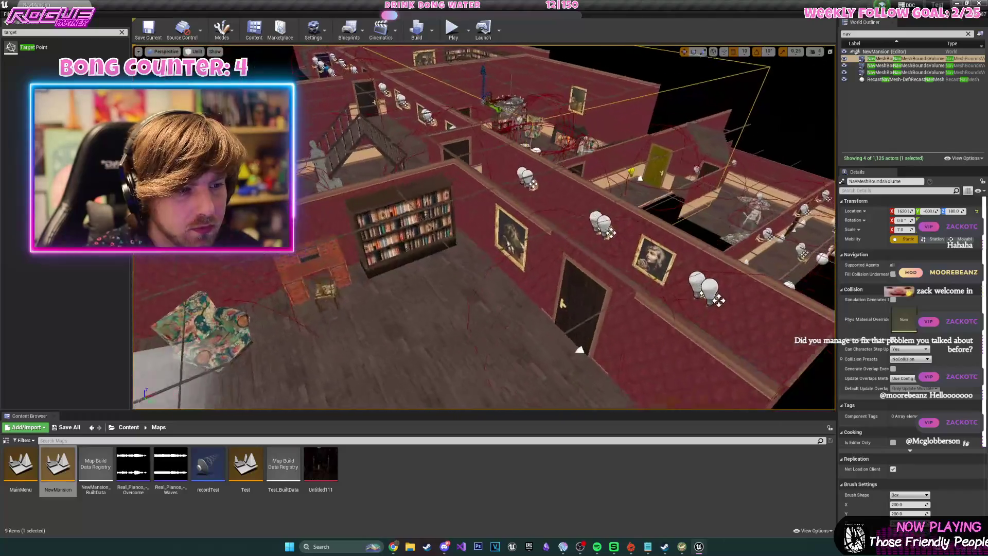
pyautogui.scroll(-3, 551, 257)
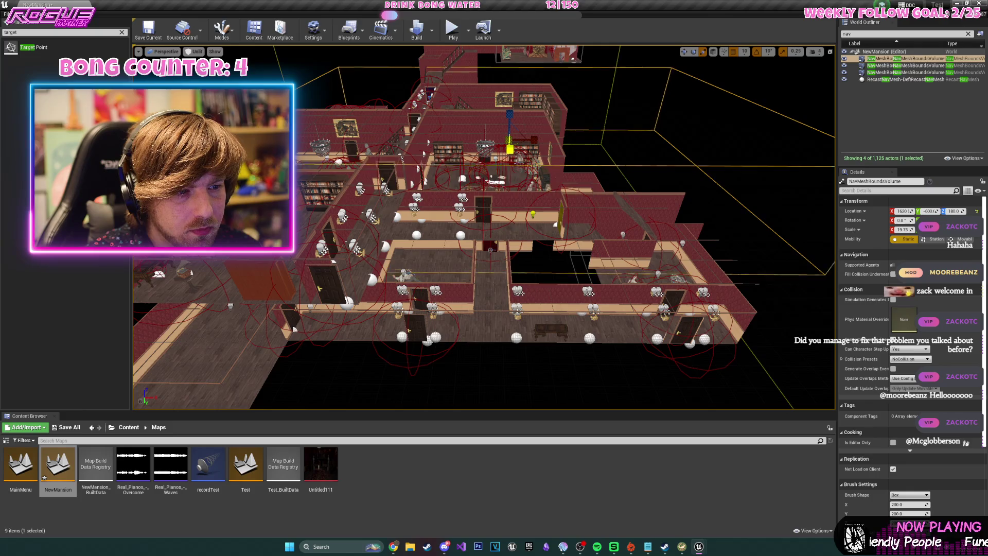
# Run two playtests, grabbing the gun and shooting the hallway zombie, then open the Level Blueprint.
pyautogui.click(453, 34)
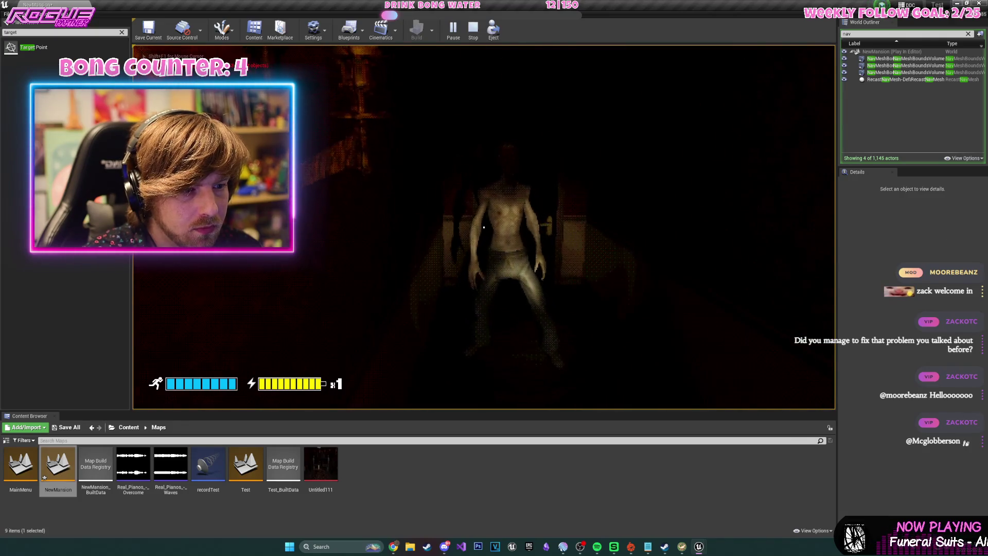
pyautogui.press('Escape')
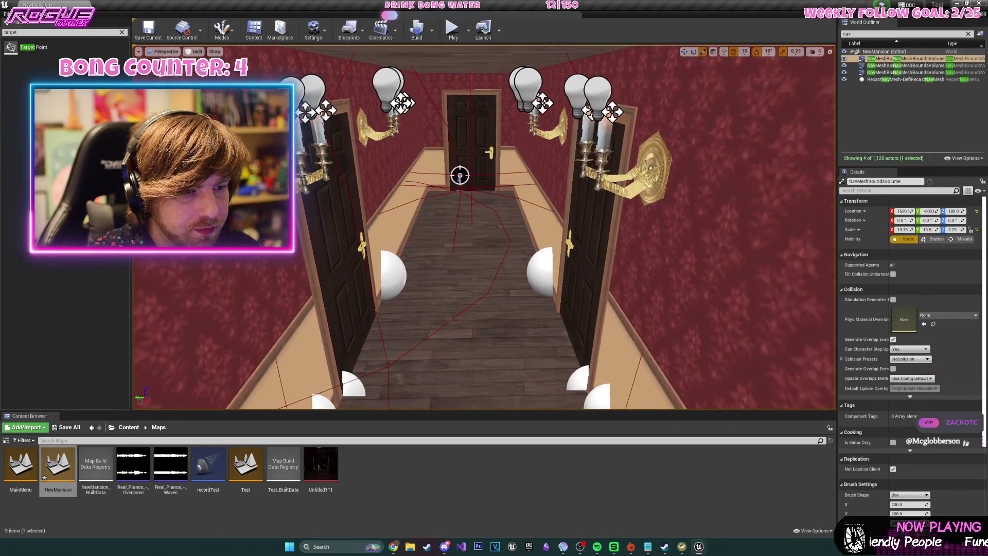
pyautogui.press('f')
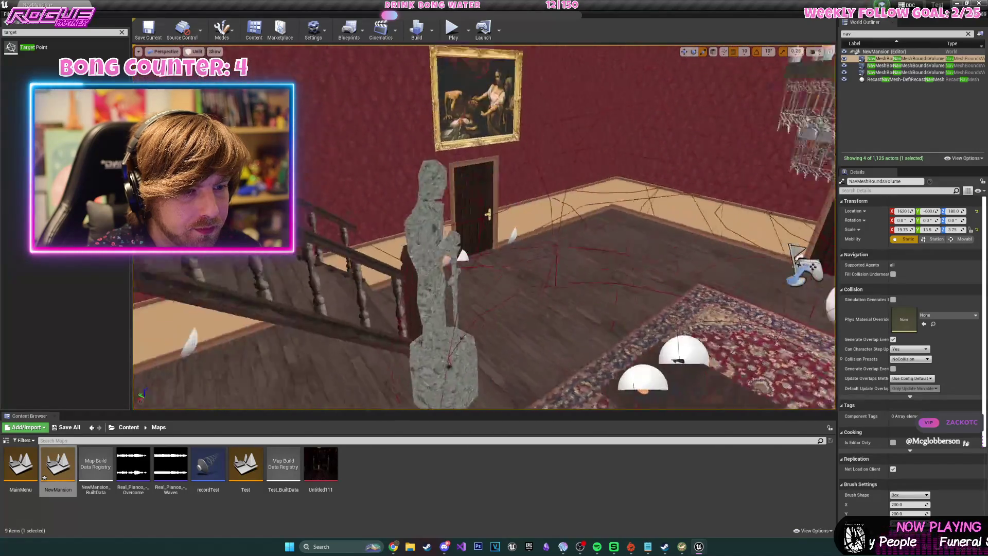
pyautogui.click(451, 31)
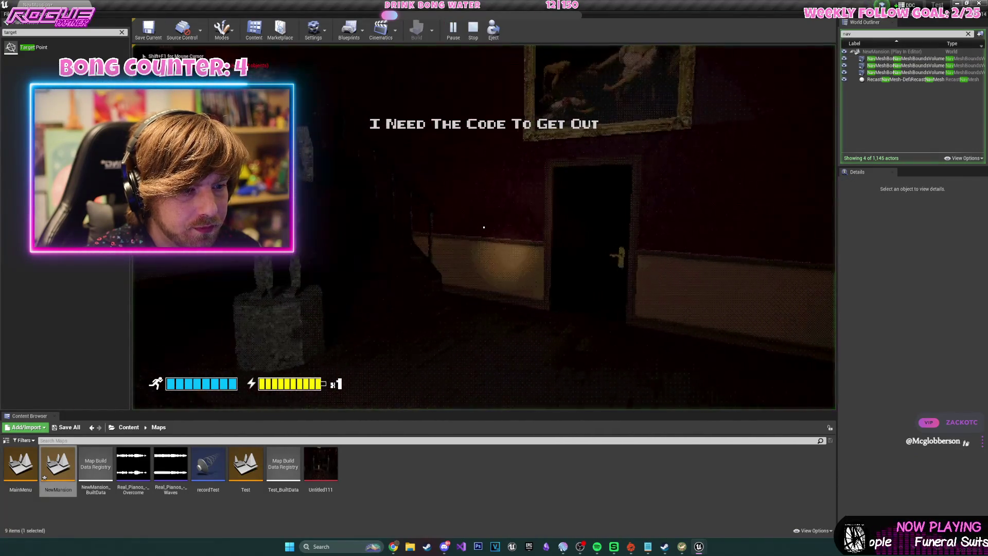
pyautogui.press('e')
pyautogui.click(483, 227)
pyautogui.click(484, 226)
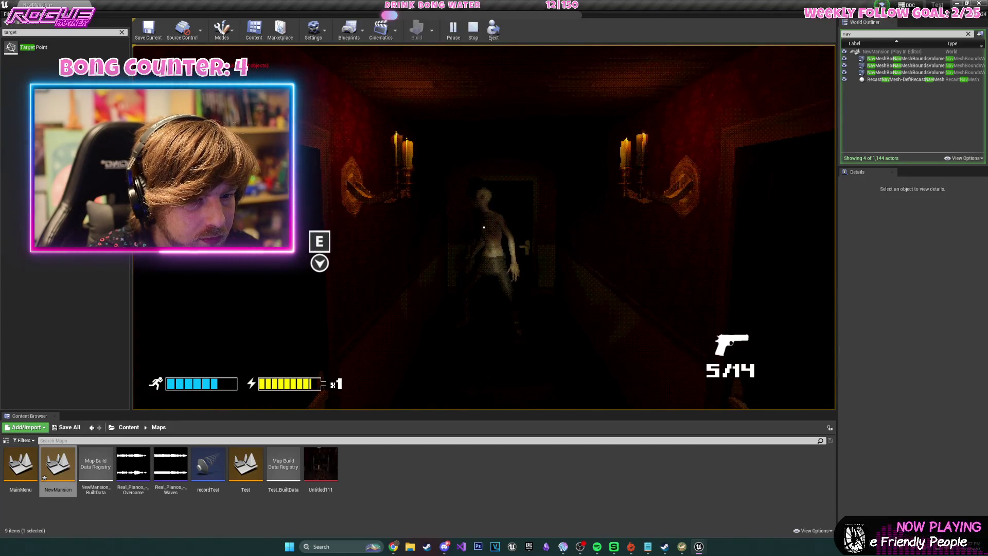
pyautogui.press('Escape')
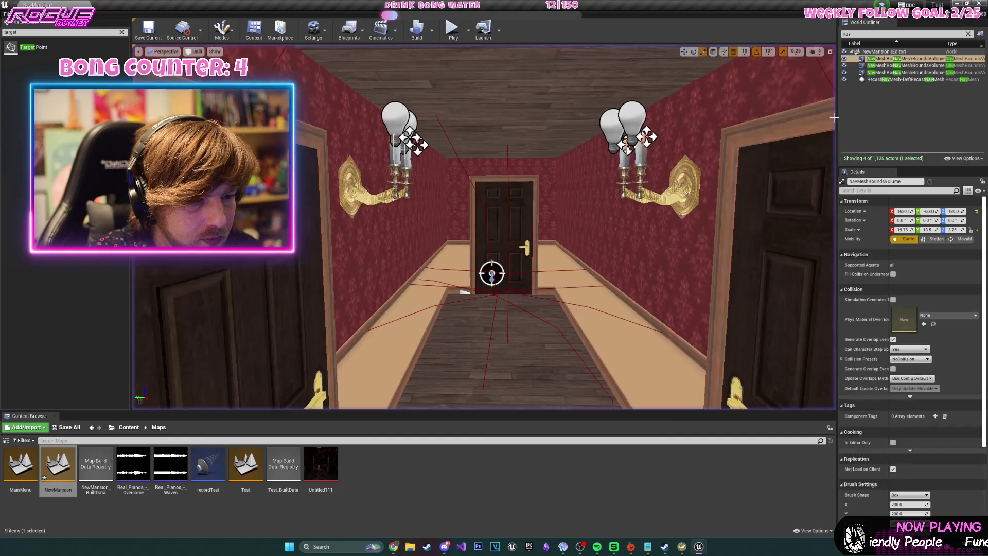
pyautogui.click(349, 31)
pyautogui.click(383, 91)
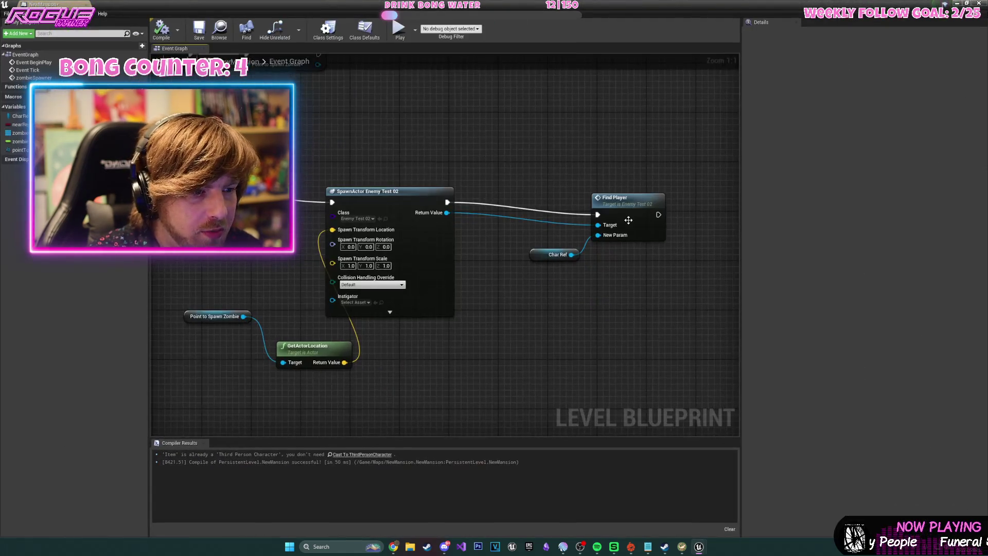
# Delete the Find Player node, recompile the Level Blueprint and close it.
pyautogui.press('Delete')
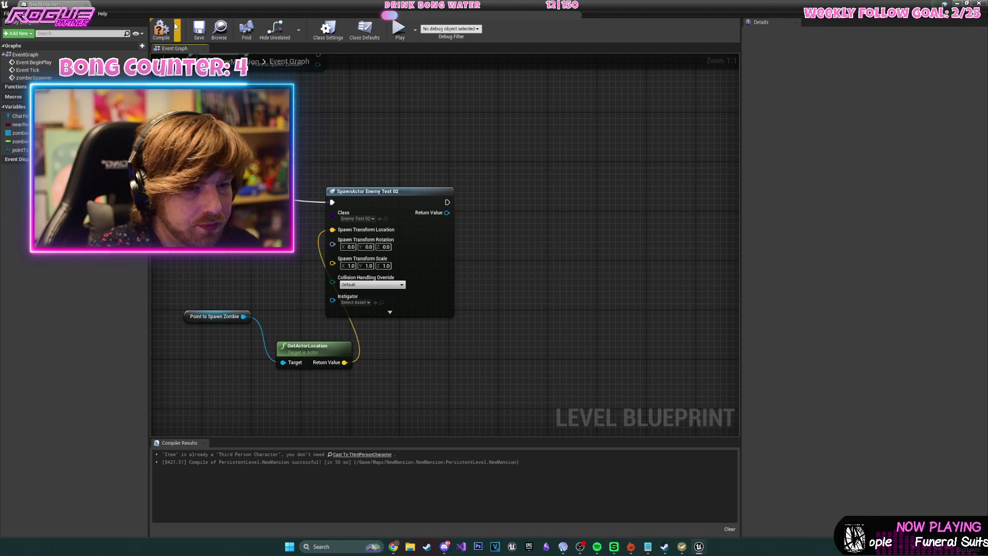
pyautogui.click(166, 33)
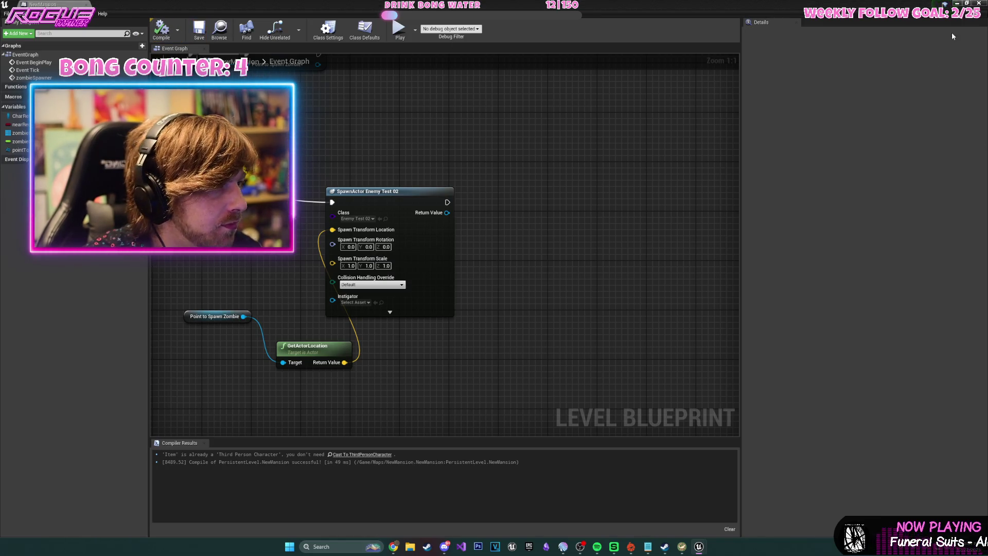
pyautogui.click(957, 3)
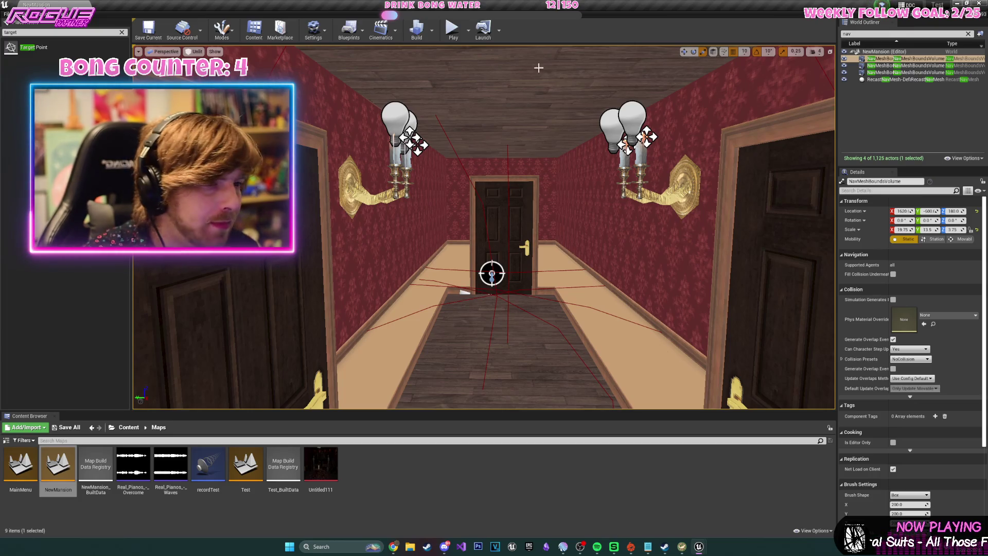
# Run a brief playtest, then frame the nav mesh volume in the viewport.
pyautogui.click(452, 32)
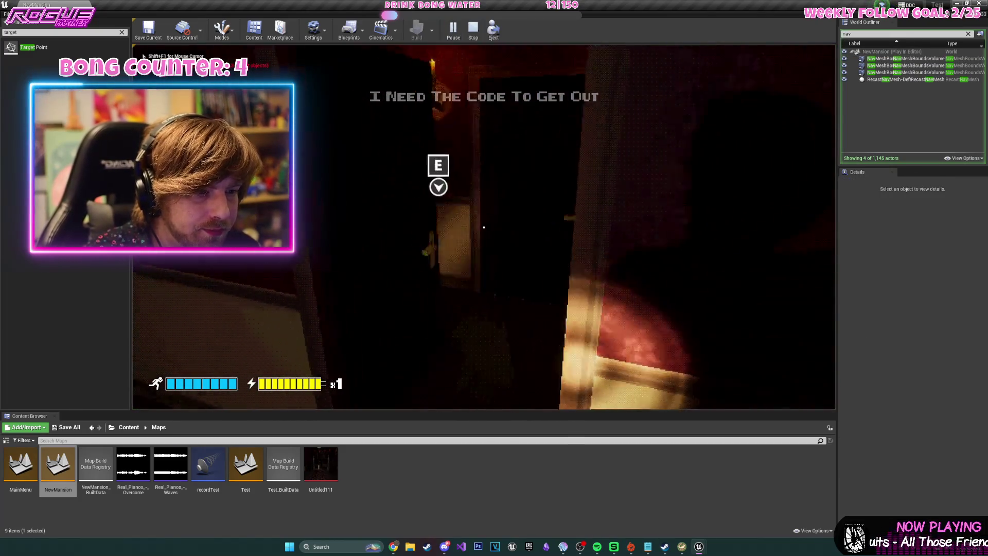
pyautogui.press('Escape')
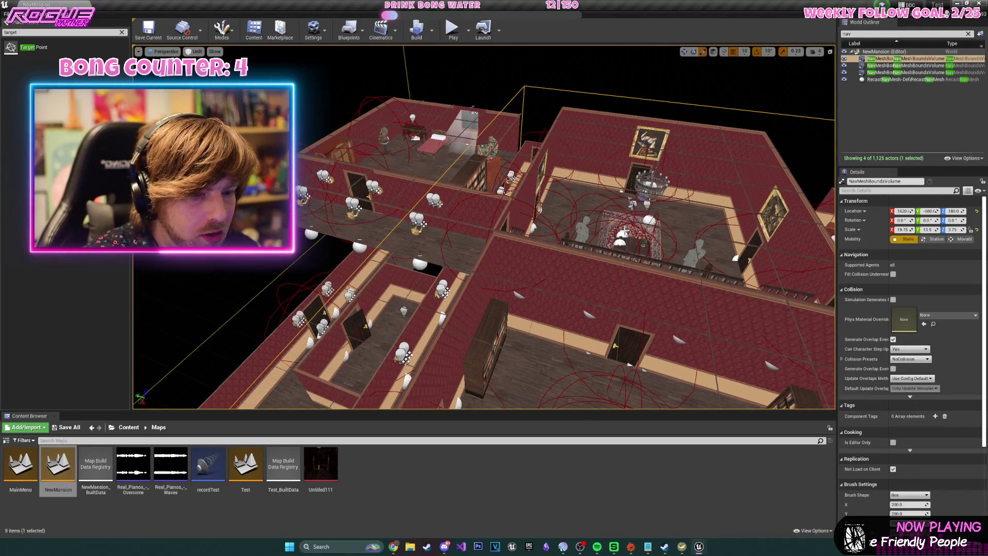
pyautogui.press('f')
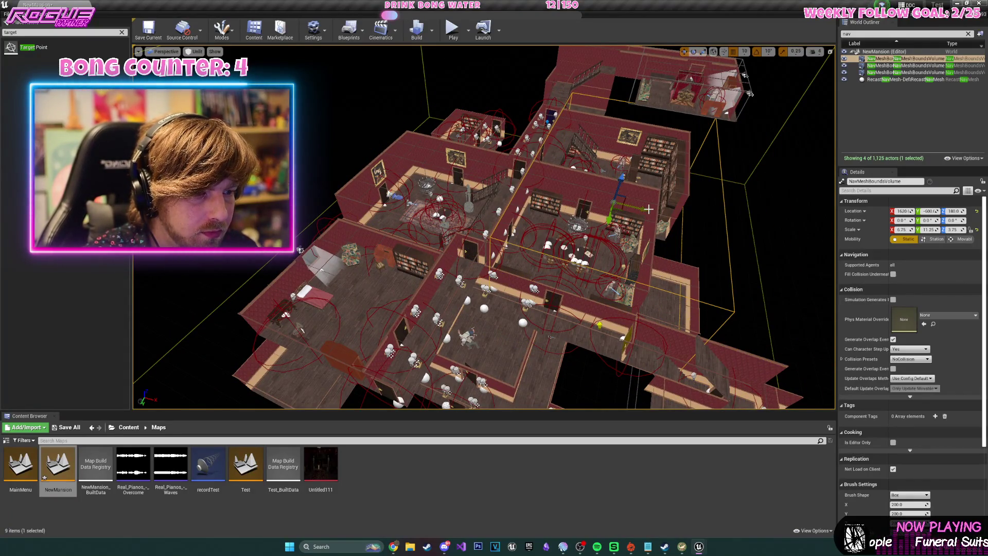
pyautogui.scroll(10, 618, 207)
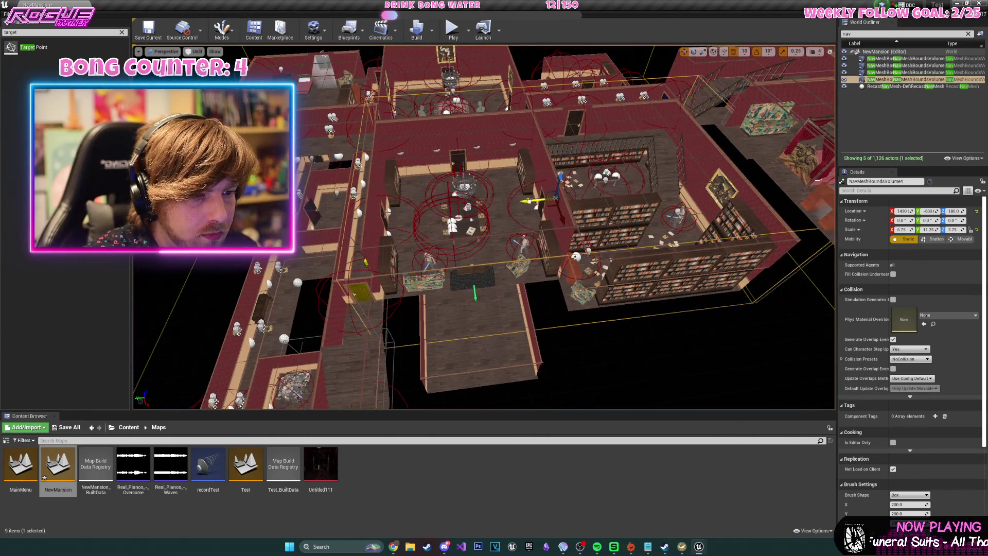
# Duplicate the nav volume as NavMeshBoundsVolume4, shift it over the left hallways, enlarge it, and play.
pyautogui.press('Up')
pyautogui.press('Up')
pyautogui.press('Left')
pyautogui.press('Left')
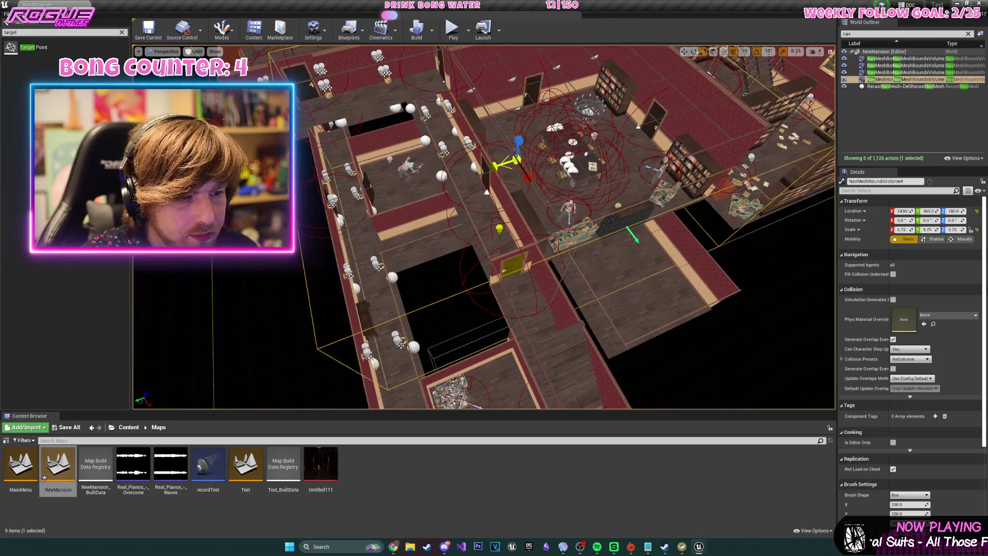
pyautogui.moveTo(498, 168)
pyautogui.mouseDown()
pyautogui.moveTo(462, 173)
pyautogui.moveTo(561, 172)
pyautogui.mouseUp()
pyautogui.scroll(-5, 458, 171)
pyautogui.press('r')
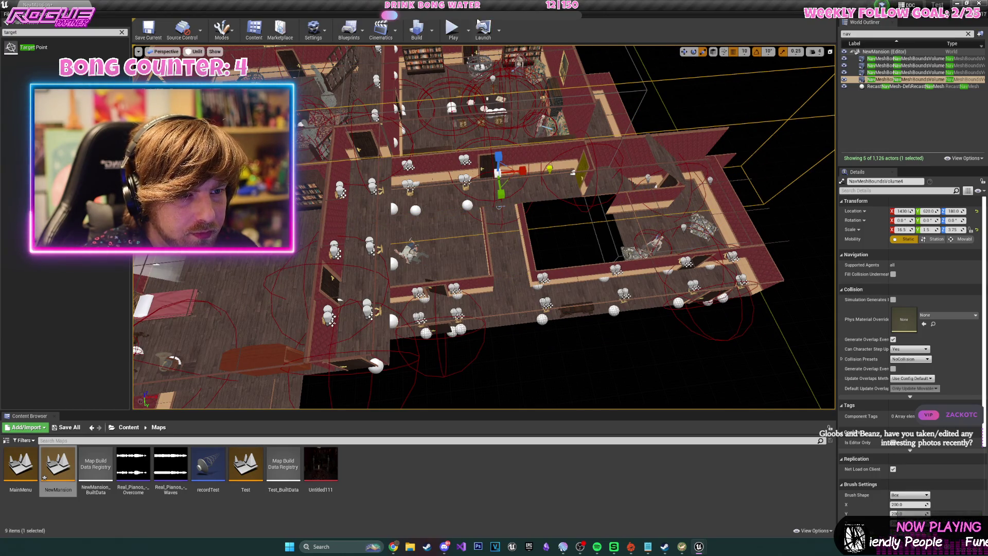
pyautogui.hotkey('alt', 'p')
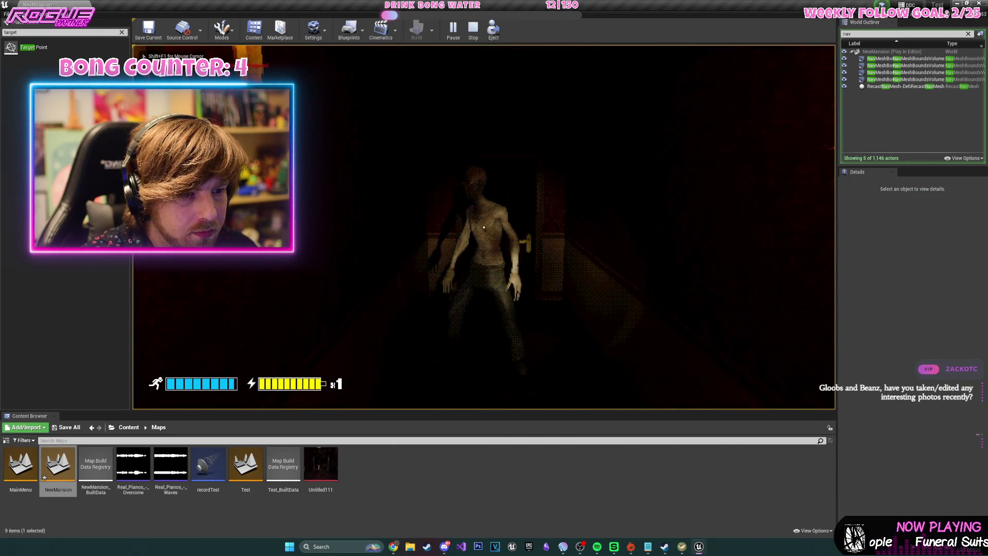
# Stop the playtest, test again with a zombie approaching down the corridor, then fly out over the house.
pyautogui.press('Escape')
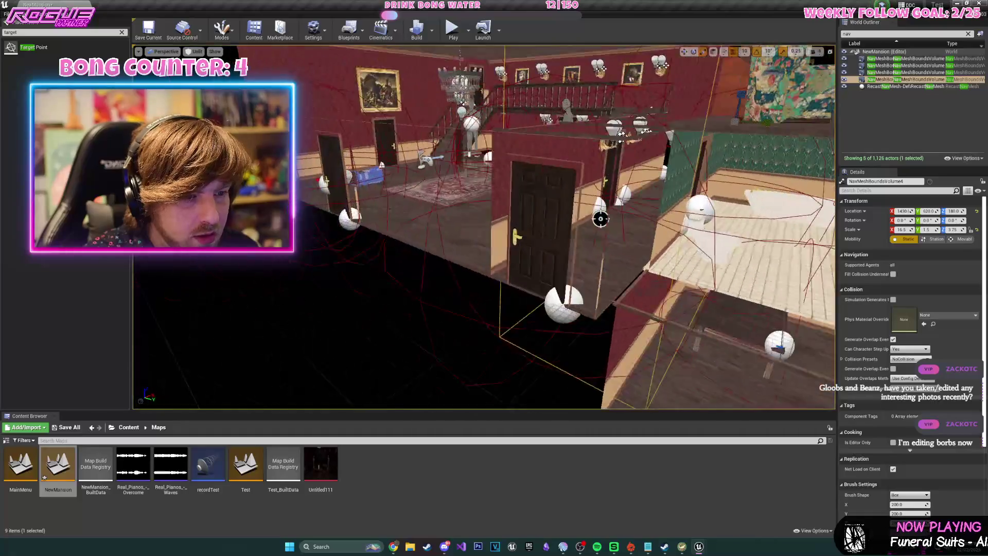
pyautogui.scroll(10, 567, 197)
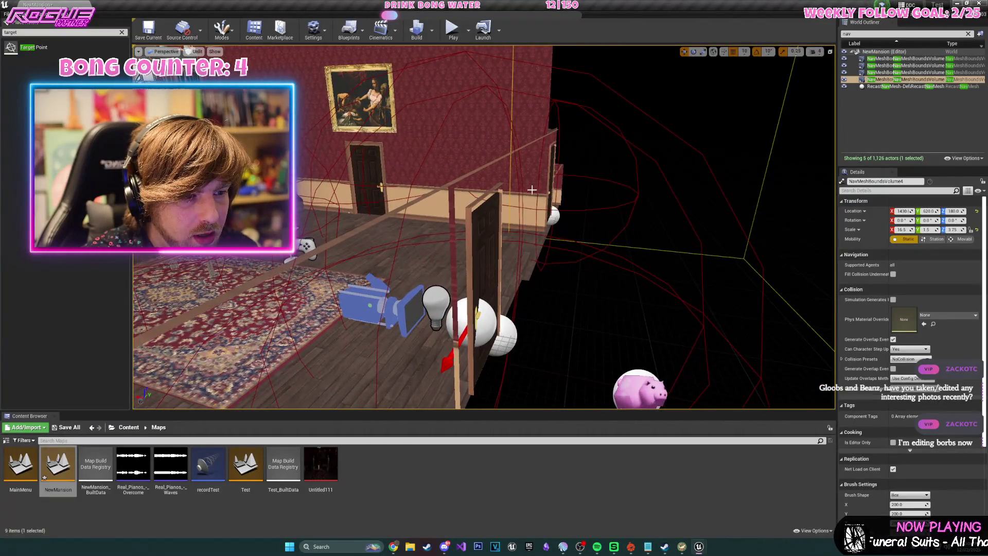
pyautogui.scroll(-10, 530, 190)
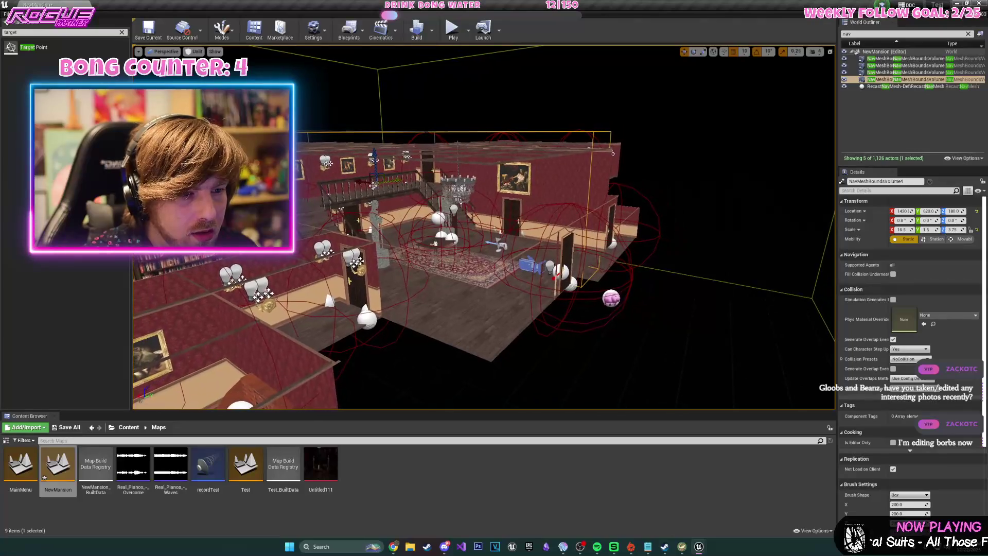
pyautogui.click(450, 39)
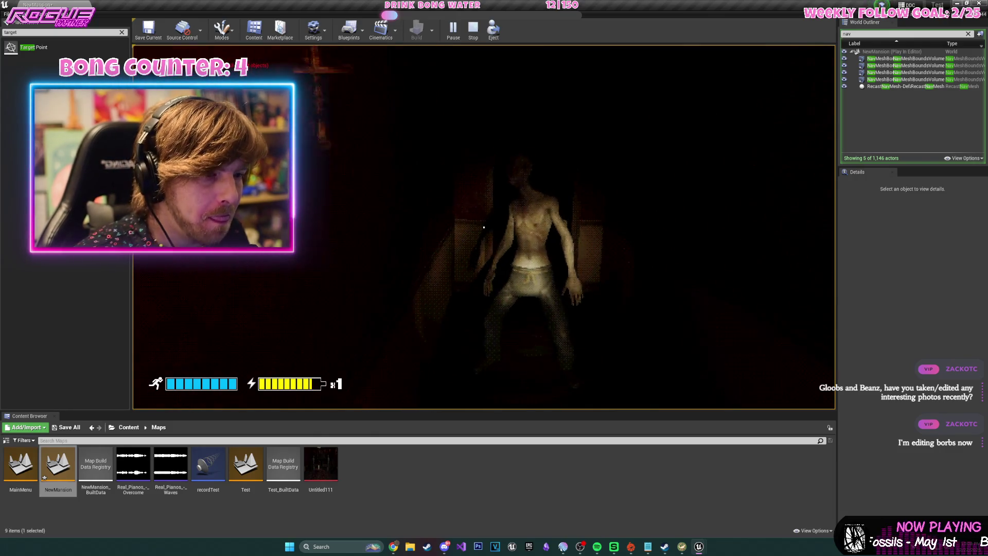
pyautogui.press('Escape')
pyautogui.moveTo(604, 260); pyautogui.dragTo(421, 149)
pyautogui.moveTo(557, 231)
pyautogui.mouseDown()
pyautogui.moveTo(557, 308)
pyautogui.moveTo(557, 257)
pyautogui.mouseUp()
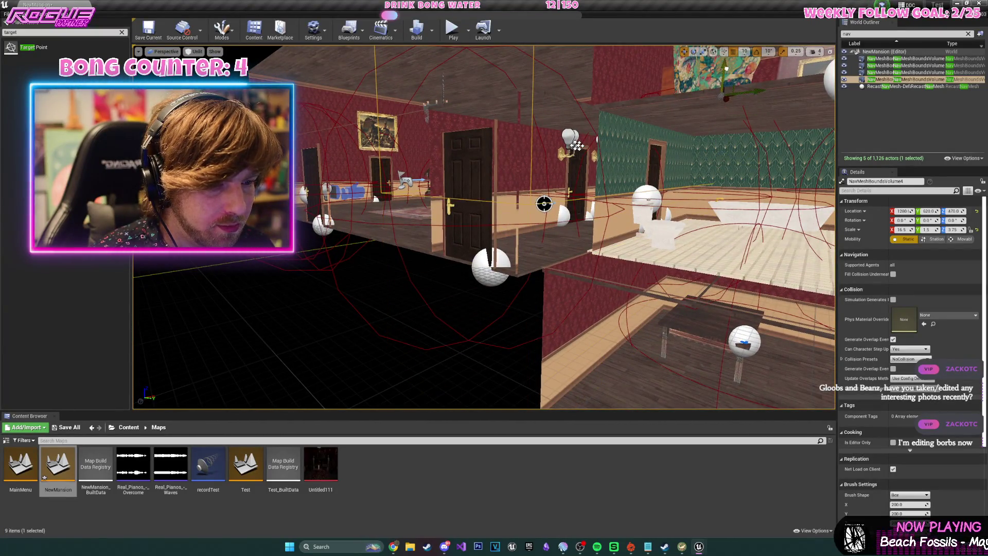
# Move the view toward the green-walled bathroom and run a chase playtest.
pyautogui.moveTo(544, 203)
pyautogui.mouseDown()
pyautogui.moveTo(534, 226)
pyautogui.moveTo(342, 103)
pyautogui.moveTo(415, 123)
pyautogui.moveTo(666, 119)
pyautogui.mouseUp()
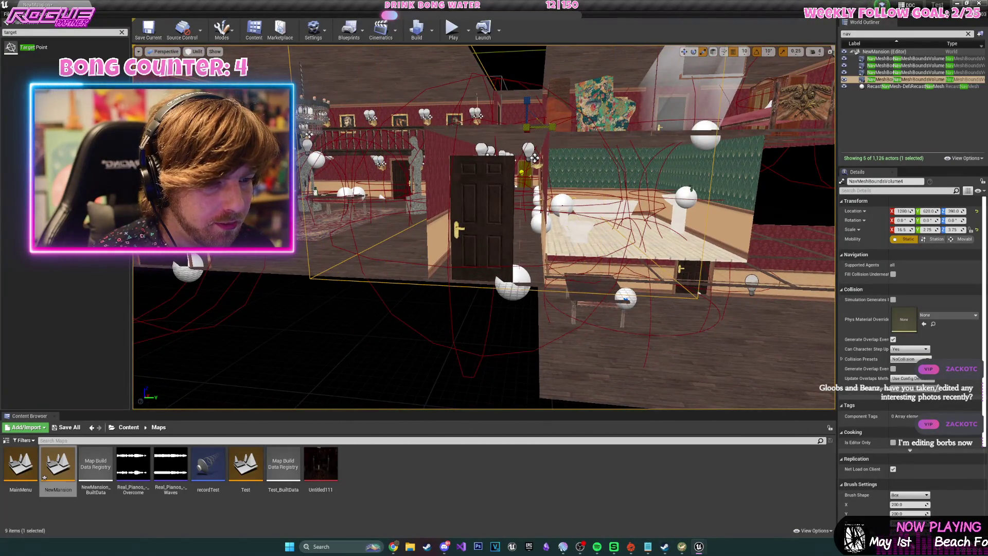
pyautogui.hotkey('alt', 'p')
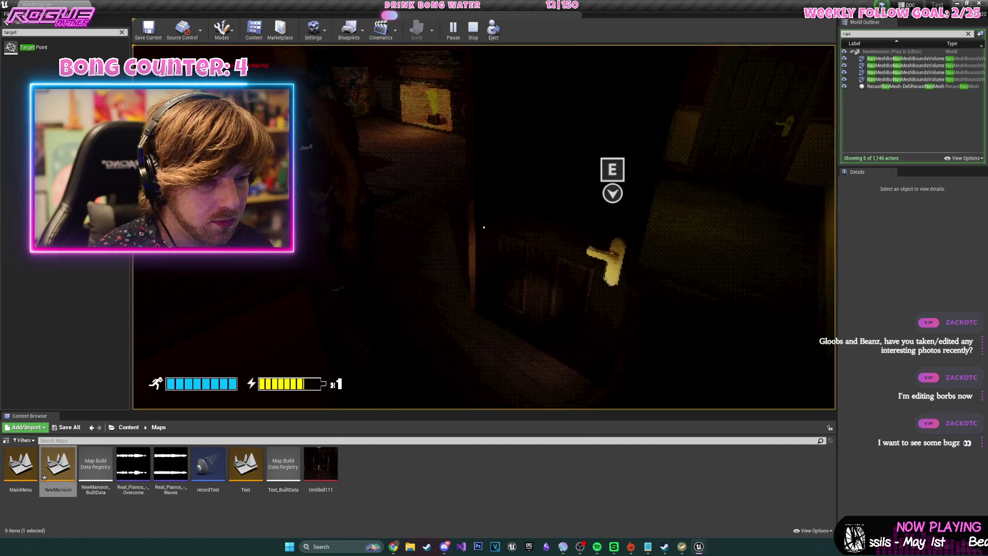
pyautogui.press('Escape')
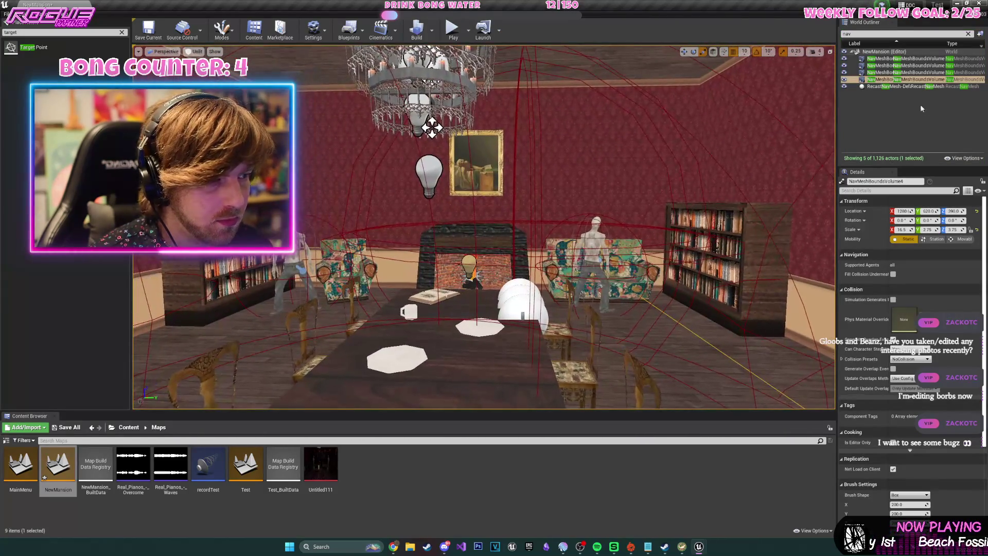
# Check NavMeshBoundsVolume3 and the first nav volume in the World Outliner, then play again and open a door.
pyautogui.doubleClick(894, 73)
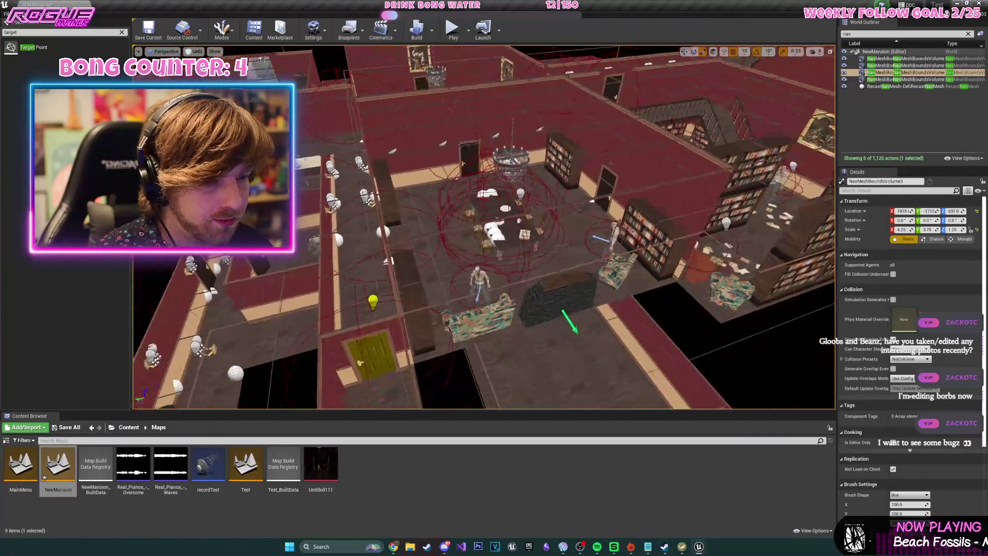
pyautogui.click(897, 59)
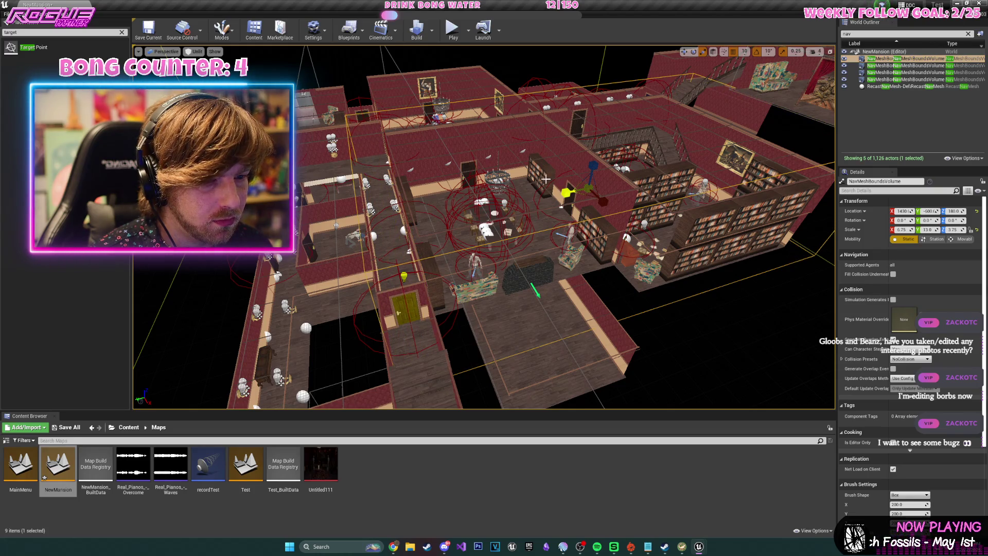
pyautogui.click(453, 31)
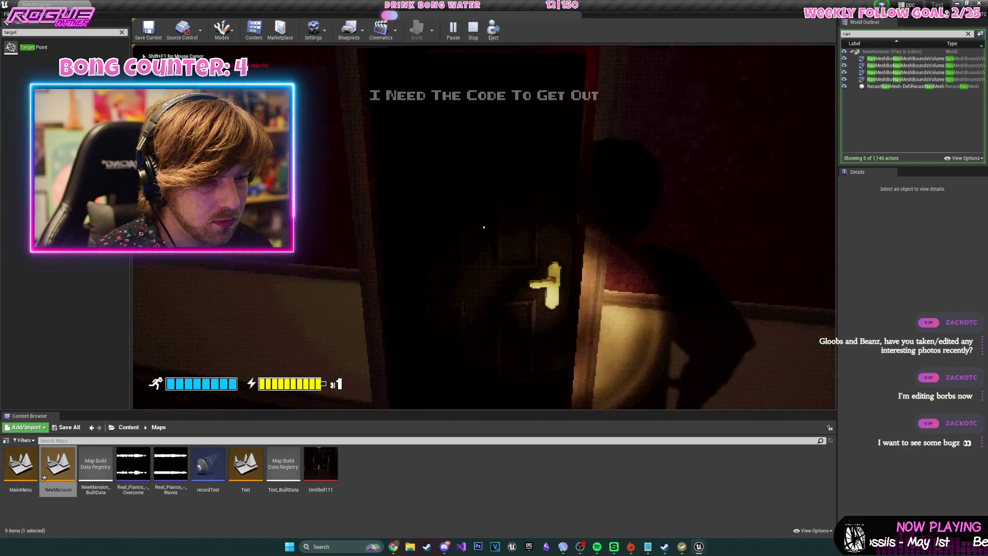
pyautogui.press('e')
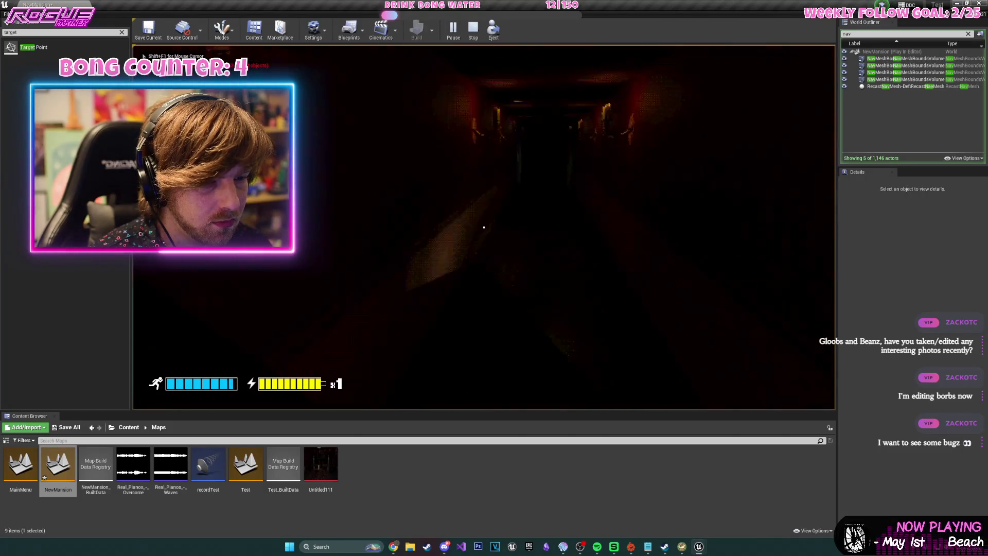
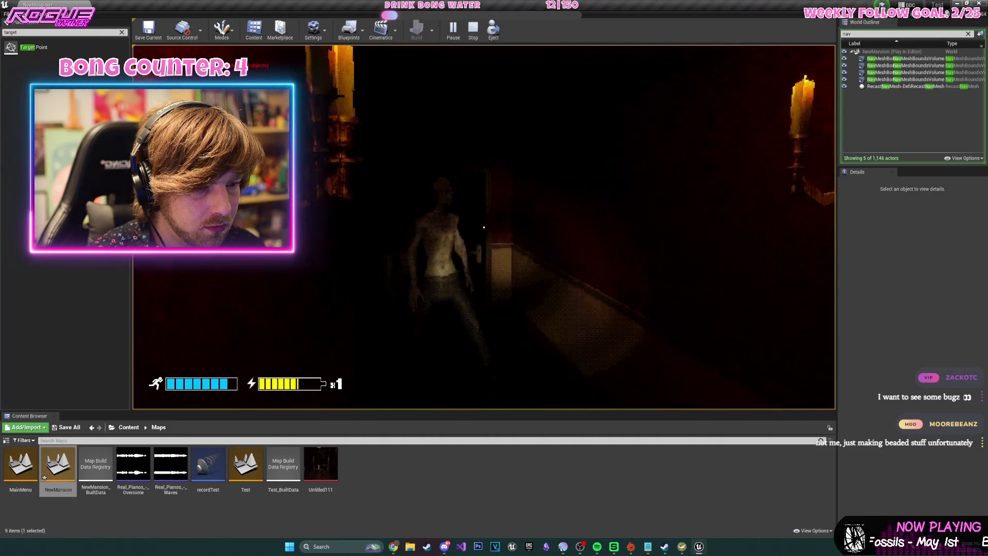
# Stop the play session, frame the NavMeshBoundsVolume, and open the NewMansion Level Blueprint.
pyautogui.press('Escape')
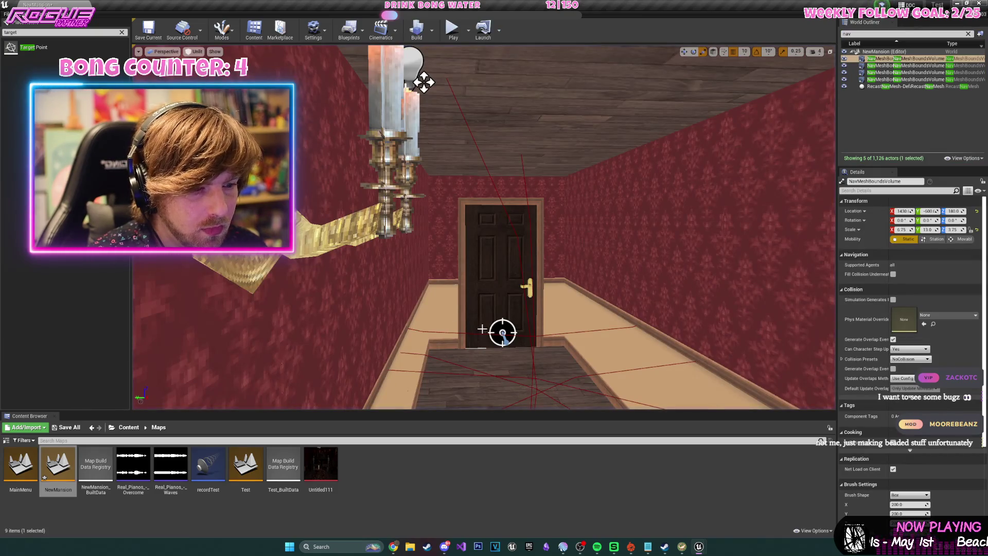
pyautogui.doubleClick(905, 58)
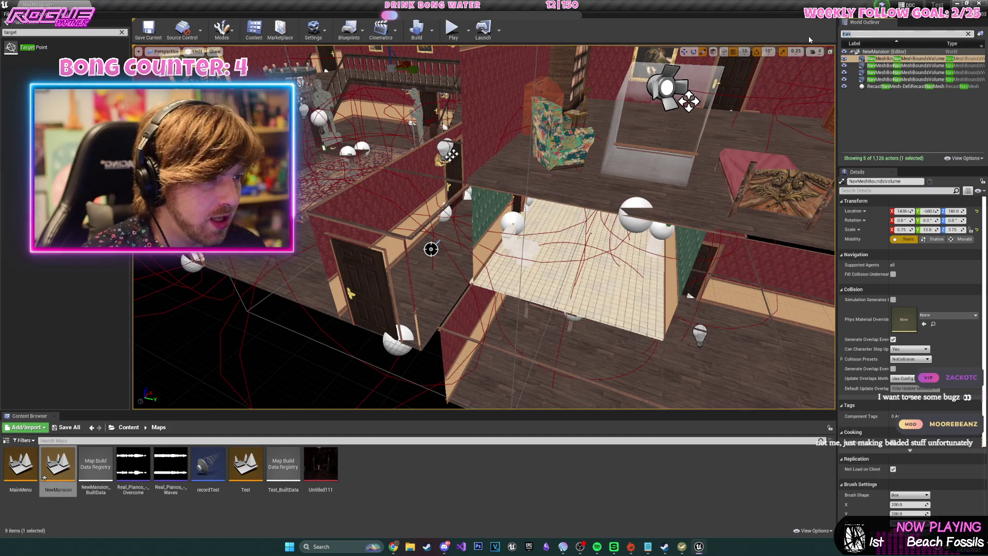
pyautogui.click(349, 28)
pyautogui.click(387, 88)
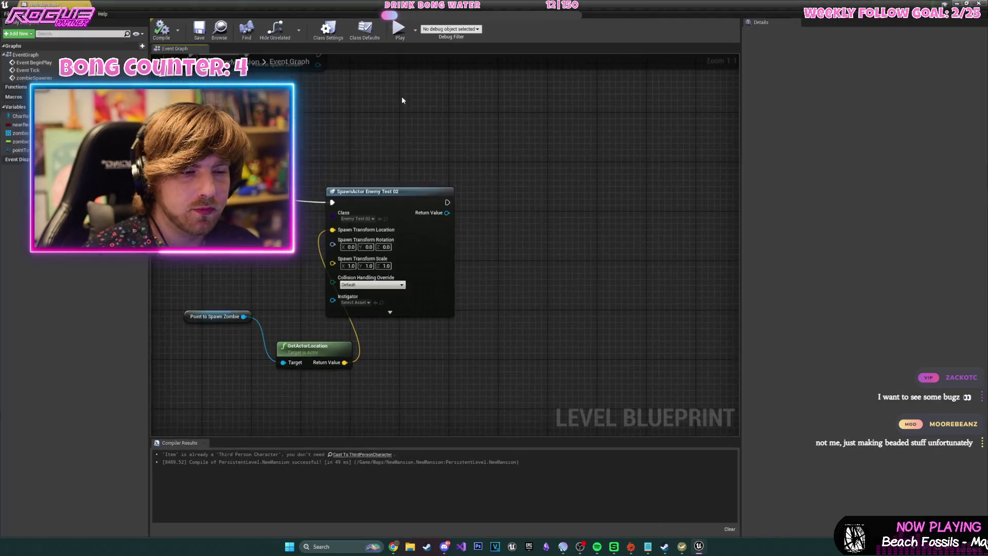
# Delete the Zombie Spawner, 60-second Delay and Do Once nodes from the tick chain, then minimize the Blueprint editor.
pyautogui.scroll(-1, 601, 182)
pyautogui.moveTo(602, 182)
pyautogui.mouseDown()
pyautogui.moveTo(402, 209)
pyautogui.moveTo(515, 206)
pyautogui.moveTo(657, 257)
pyautogui.moveTo(601, 289)
pyautogui.moveTo(643, 216)
pyautogui.moveTo(684, 255)
pyautogui.mouseUp()
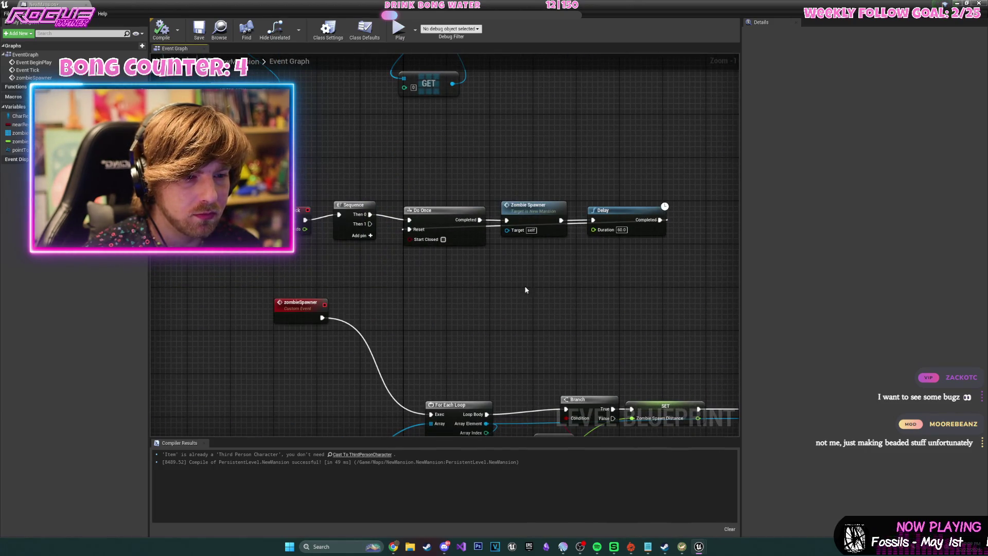
pyautogui.moveTo(563, 172)
pyautogui.mouseDown()
pyautogui.moveTo(563, 130)
pyautogui.moveTo(672, 208)
pyautogui.mouseUp()
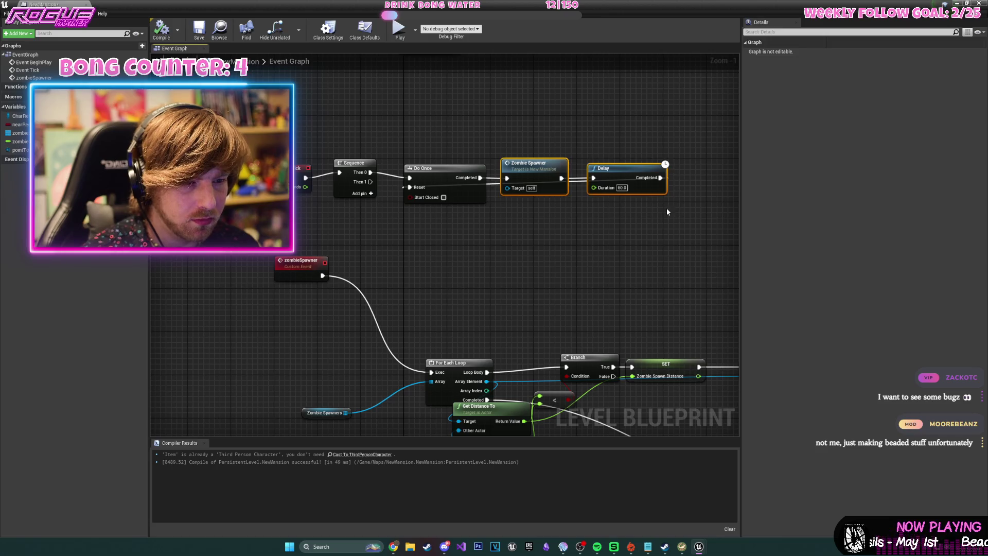
pyautogui.press('Delete')
pyautogui.moveTo(409, 128); pyautogui.dragTo(491, 209)
pyautogui.press('Delete')
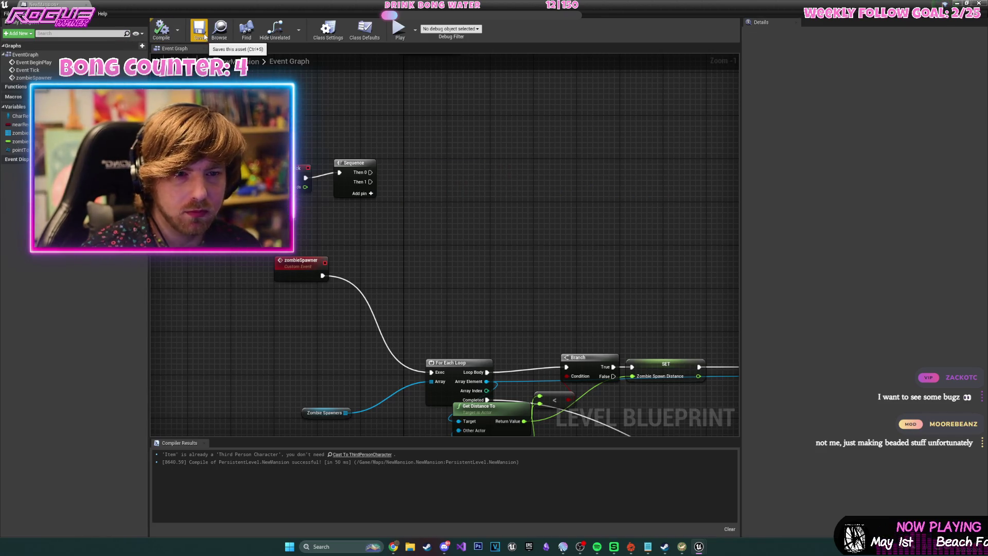
pyautogui.click(951, 3)
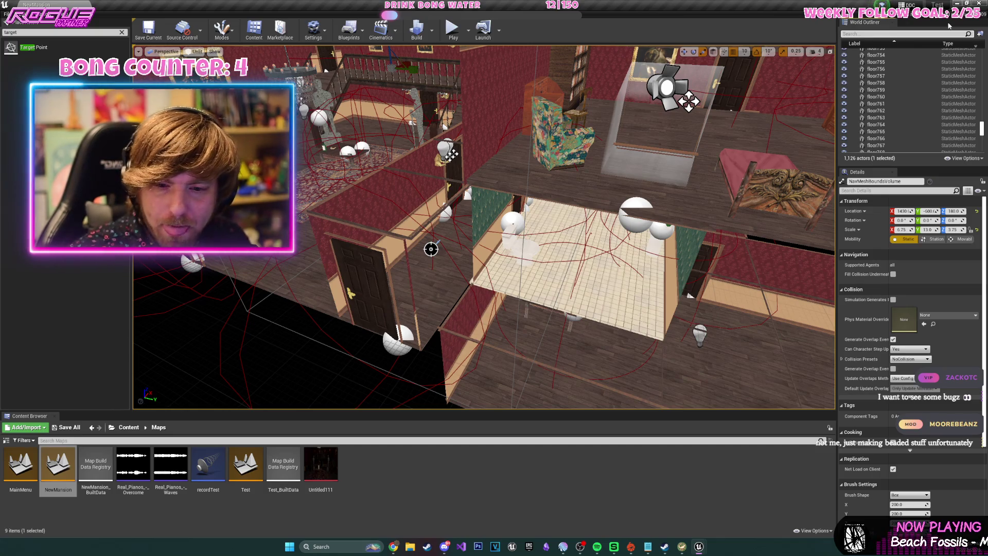
# Save the NewMansion map with Ctrl+S.
pyautogui.scroll(-10, 483, 227)
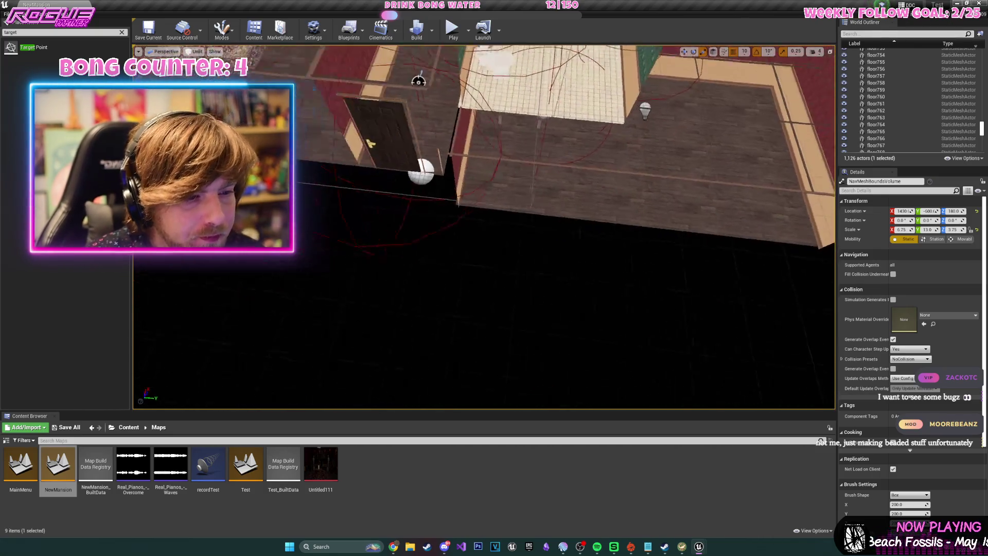
pyautogui.scroll(10, 573, 149)
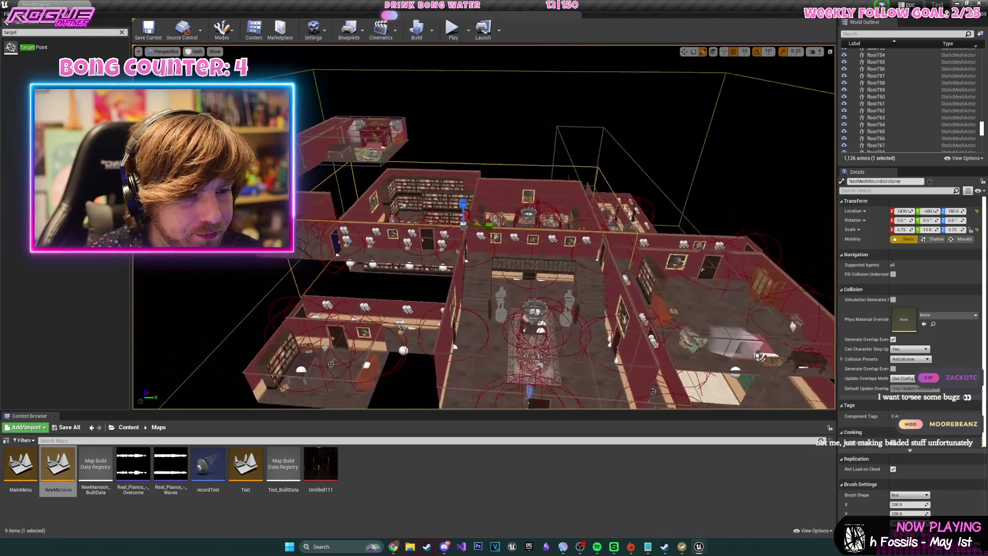
pyautogui.hotkey('ctrl', 's')
# Delete NavMeshBoundsVolume4 from the level and start a Play-in-Editor session.
pyautogui.moveTo(573, 150); pyautogui.dragTo(669, 159)
pyautogui.click(743, 168)
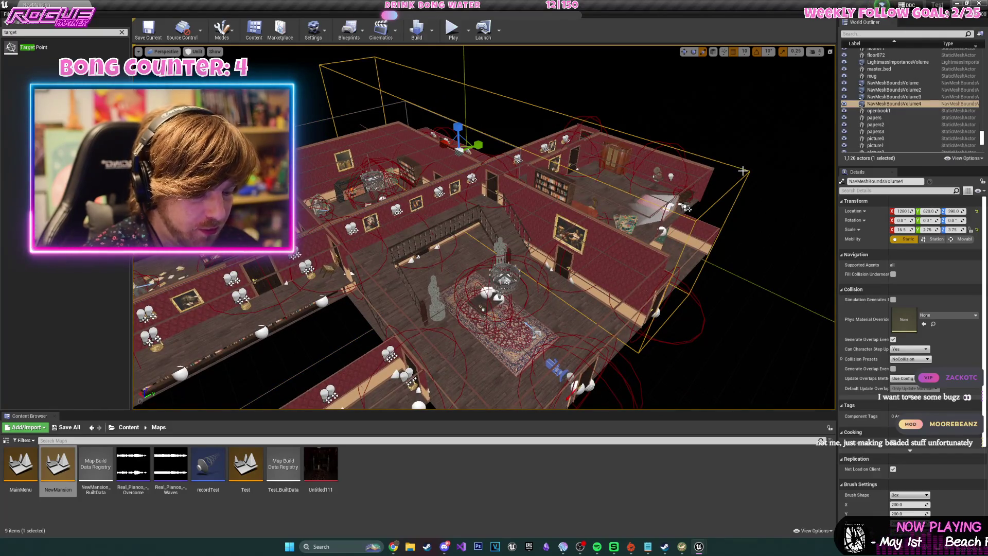
pyautogui.press('Delete')
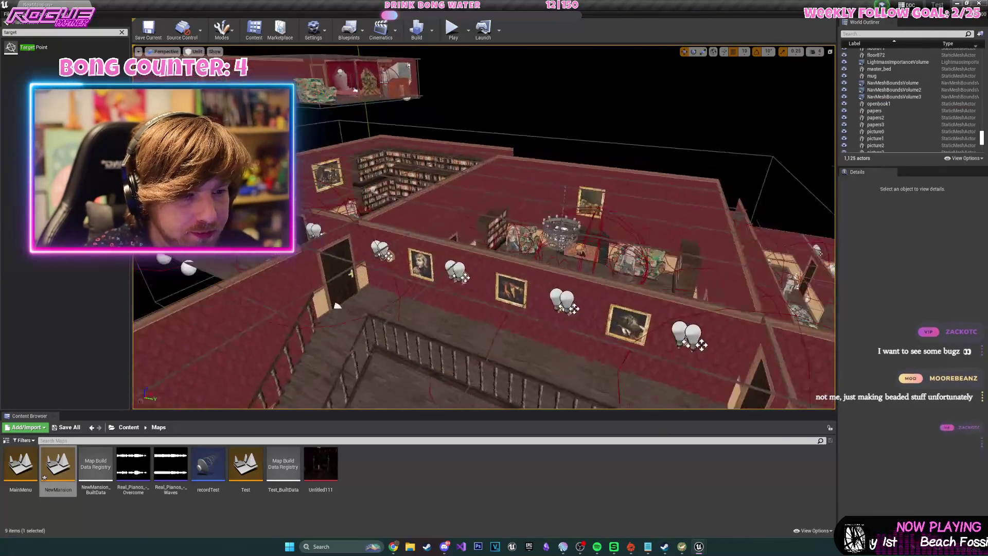
pyautogui.click(453, 29)
# Pick up the gun, walk into the dining room, and shoot and reload at the zombie.
pyautogui.click(535, 150)
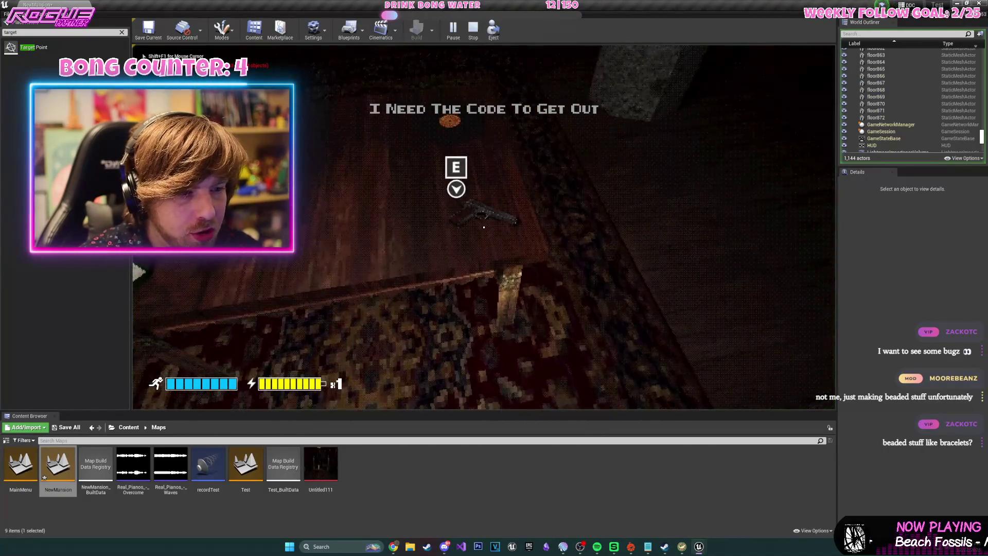
pyautogui.press('e')
pyautogui.press('w')
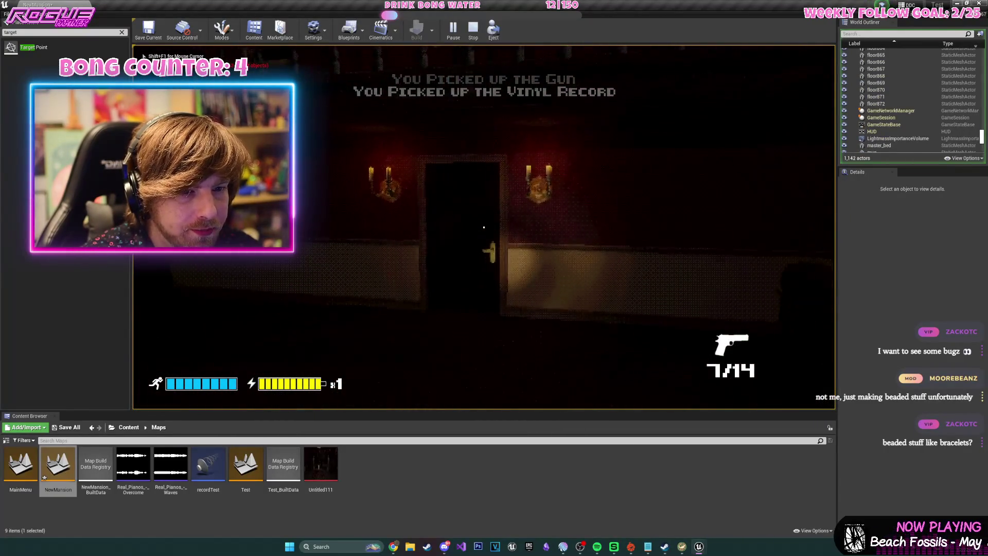
pyautogui.press('w')
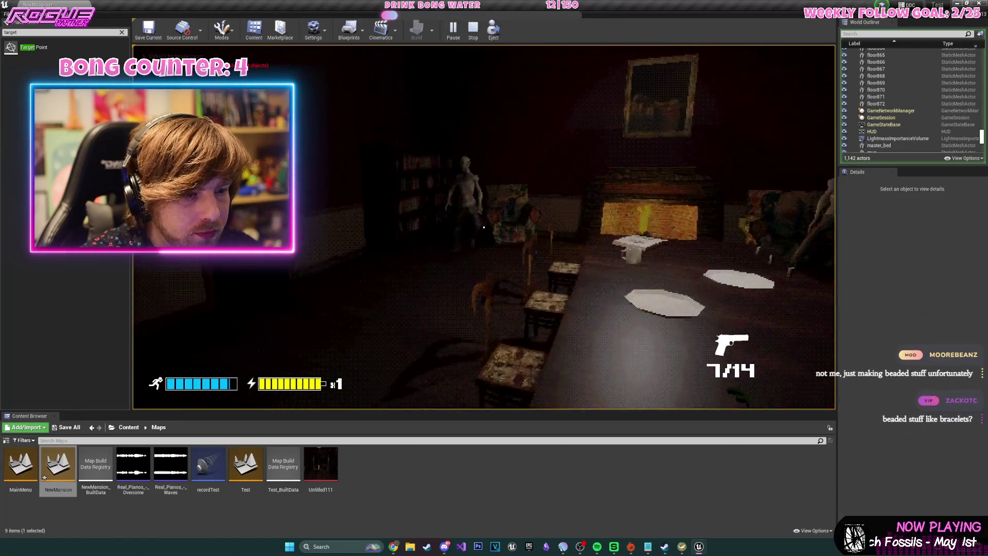
pyautogui.click(484, 227)
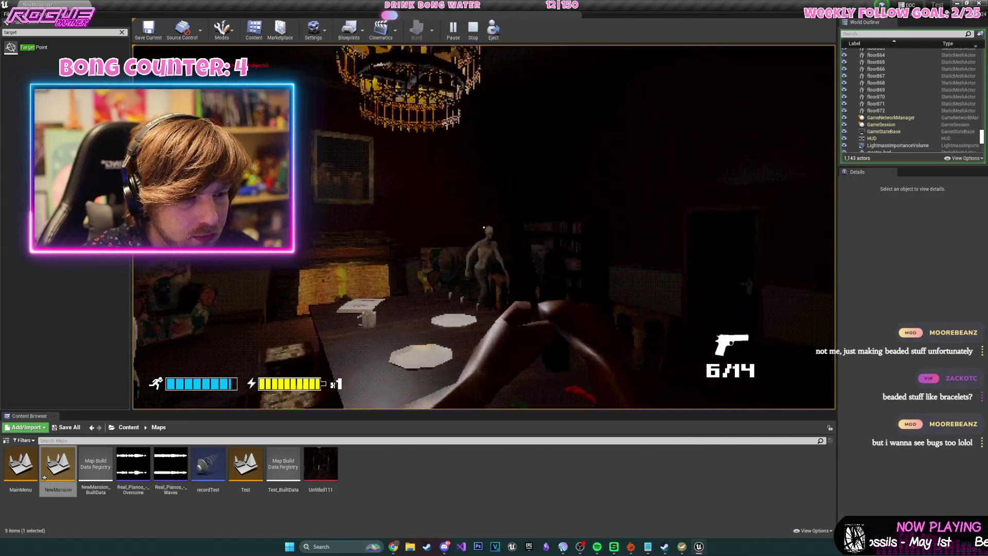
pyautogui.press('r')
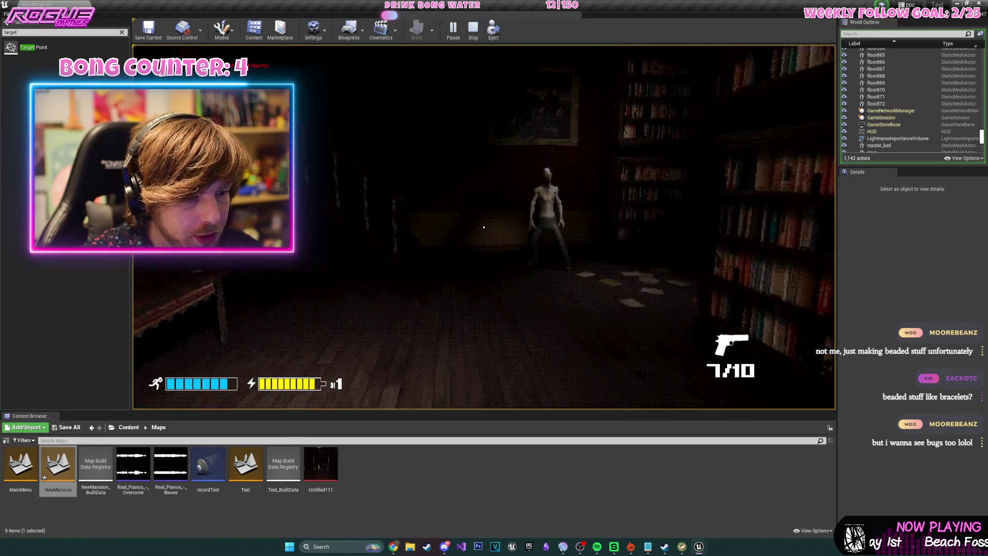
pyautogui.click(483, 227)
pyautogui.click(483, 227)
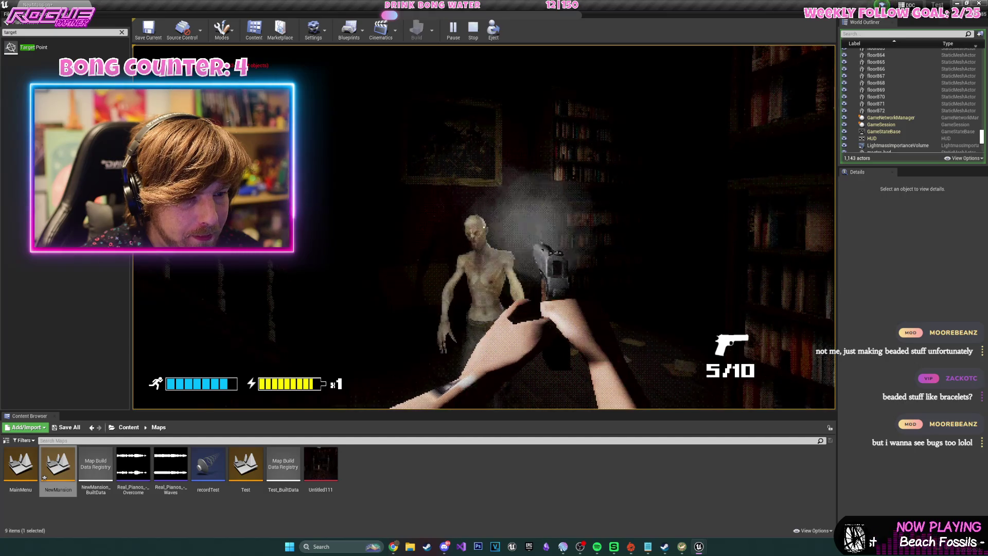
pyautogui.click(483, 227)
pyautogui.press('r')
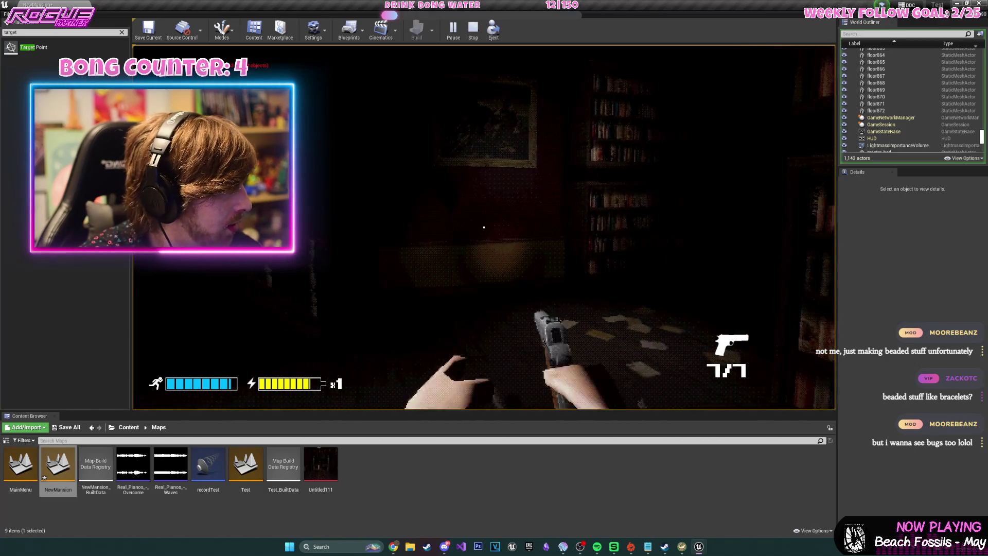
# Walk to the table and pick up the pistol ammo.
pyautogui.press('w')
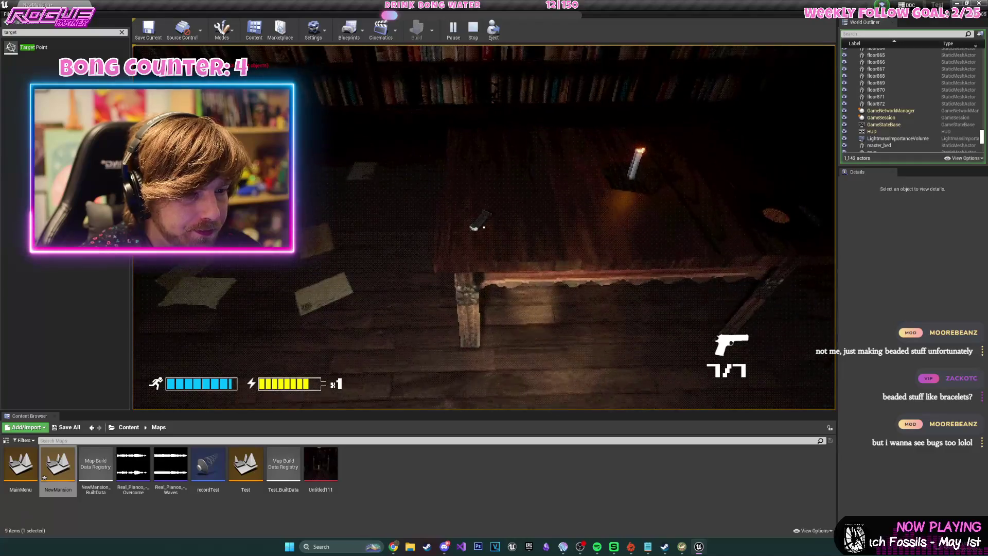
pyautogui.press('e')
pyautogui.press('e')
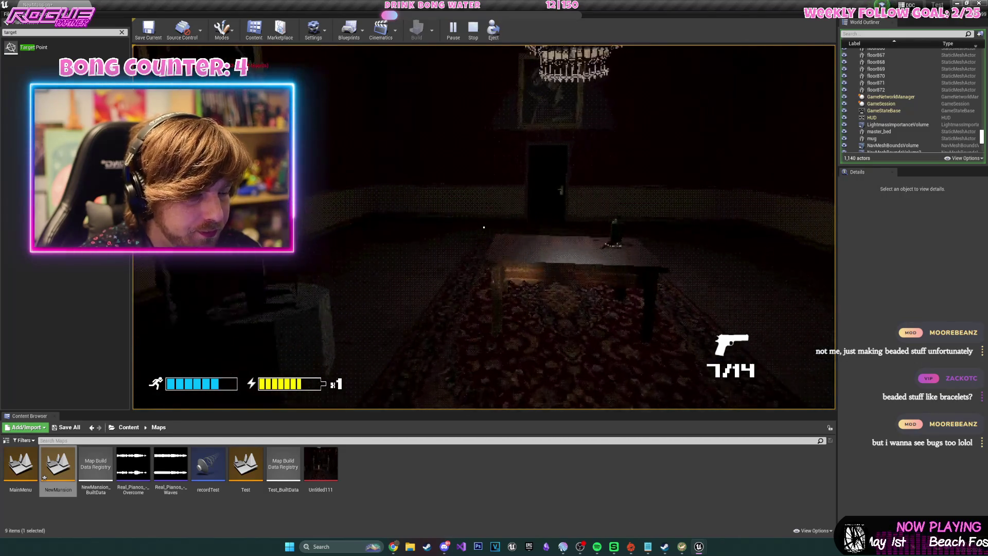
pyautogui.press('w')
pyautogui.moveTo(484, 227)
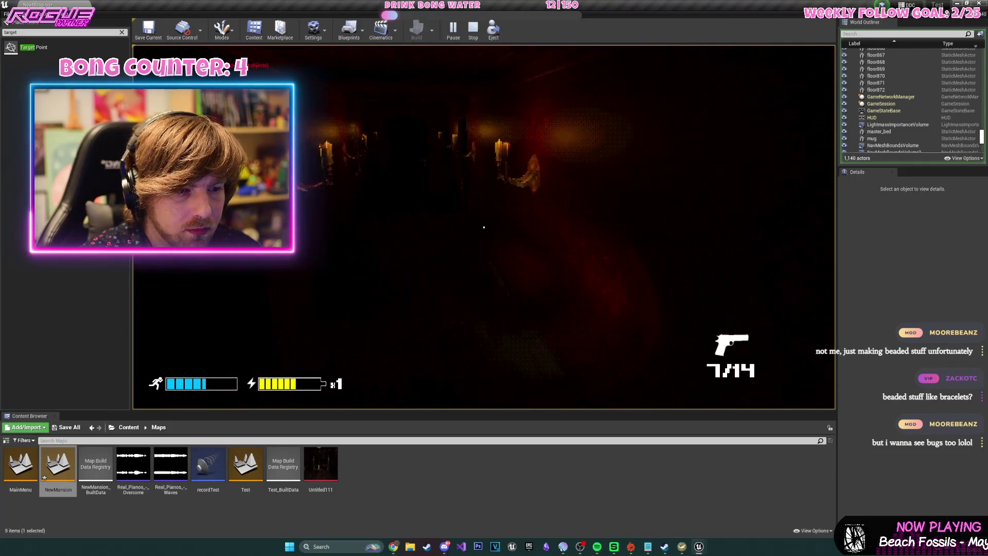
# Go into the bedroom, open the desk drawer, and take the Gold Key.
pyautogui.press('w')
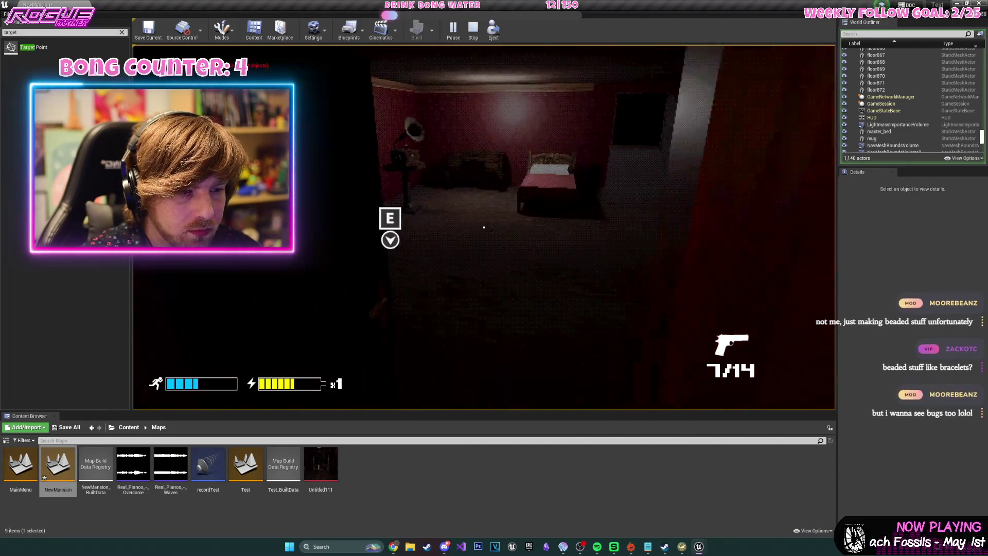
pyautogui.press('w')
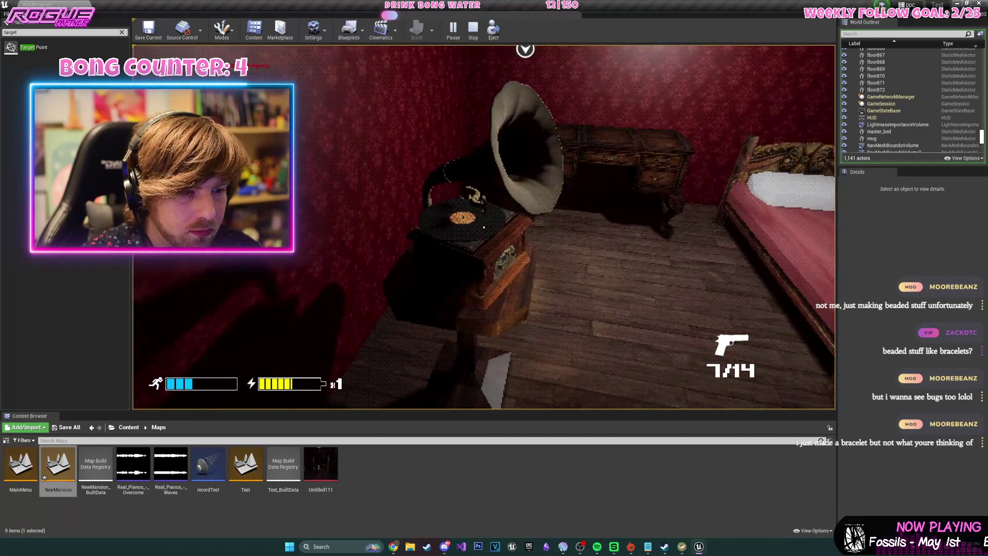
pyautogui.press('e')
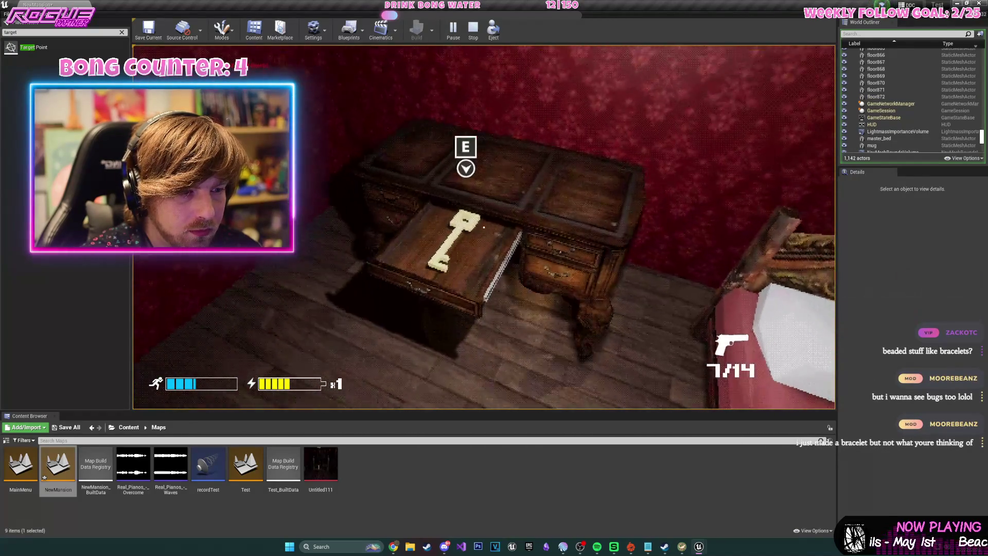
pyautogui.press('e')
pyautogui.press('s')
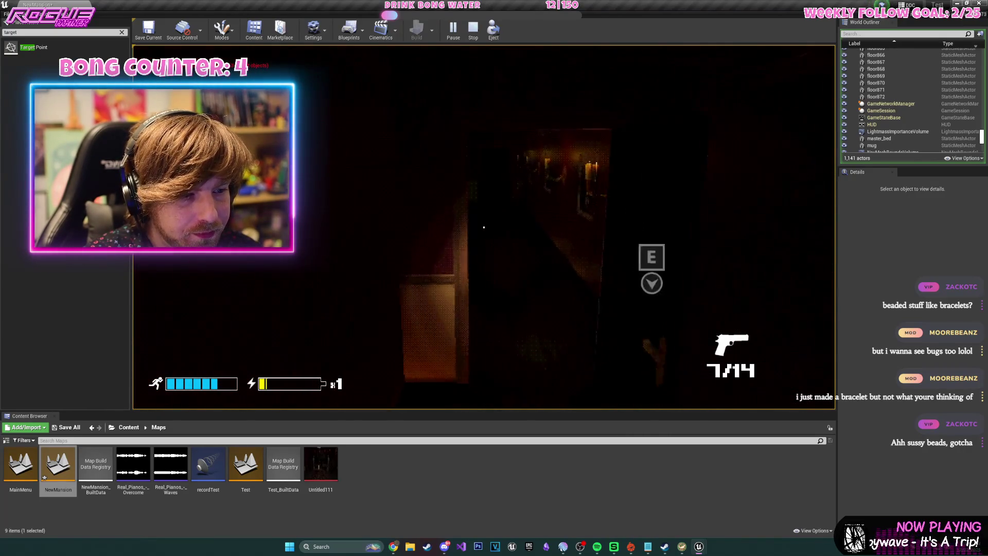
# Refill the flashlight with a battery, pick up the medicine bottle, and enter the bookshelf room.
pyautogui.press('r')
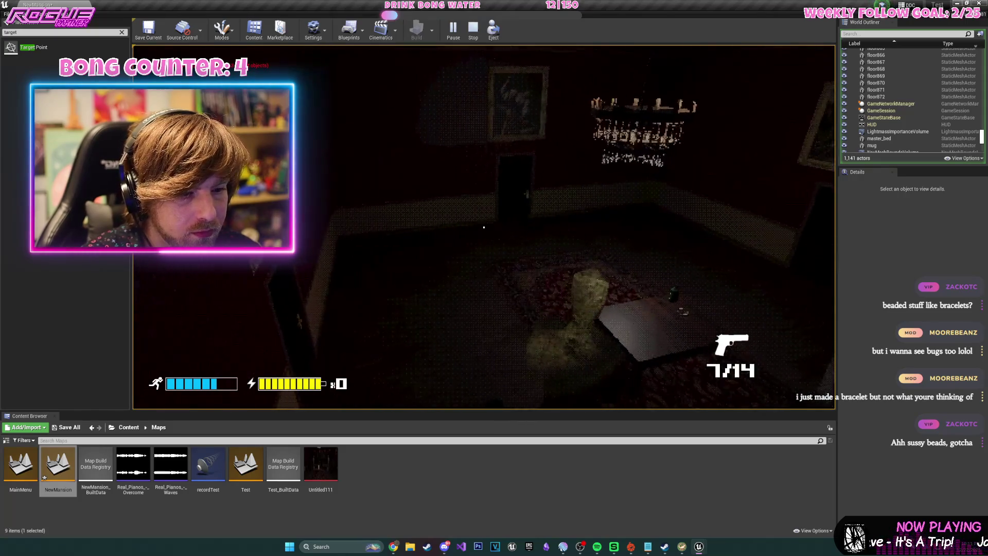
pyautogui.press('w')
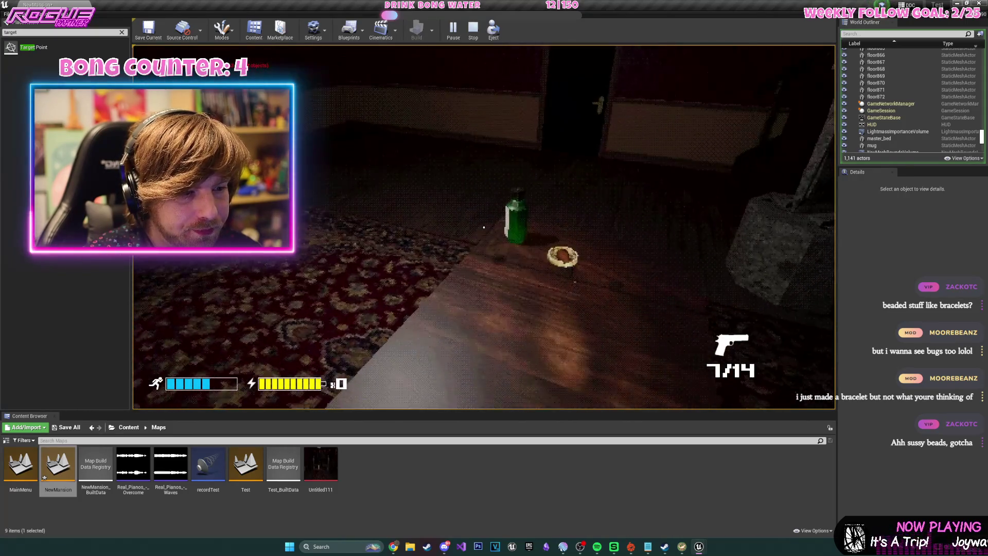
pyautogui.press('e')
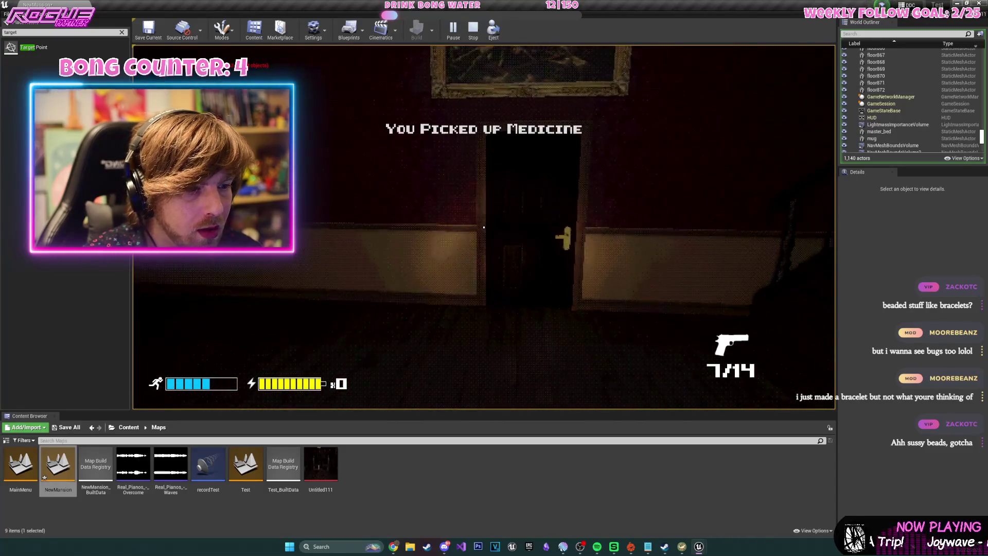
pyautogui.press('w')
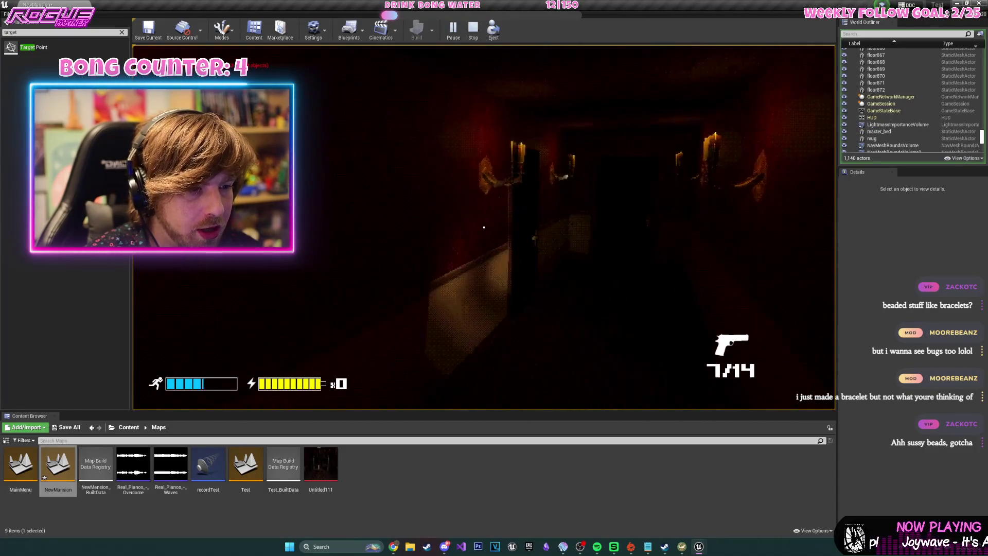
pyautogui.press('w')
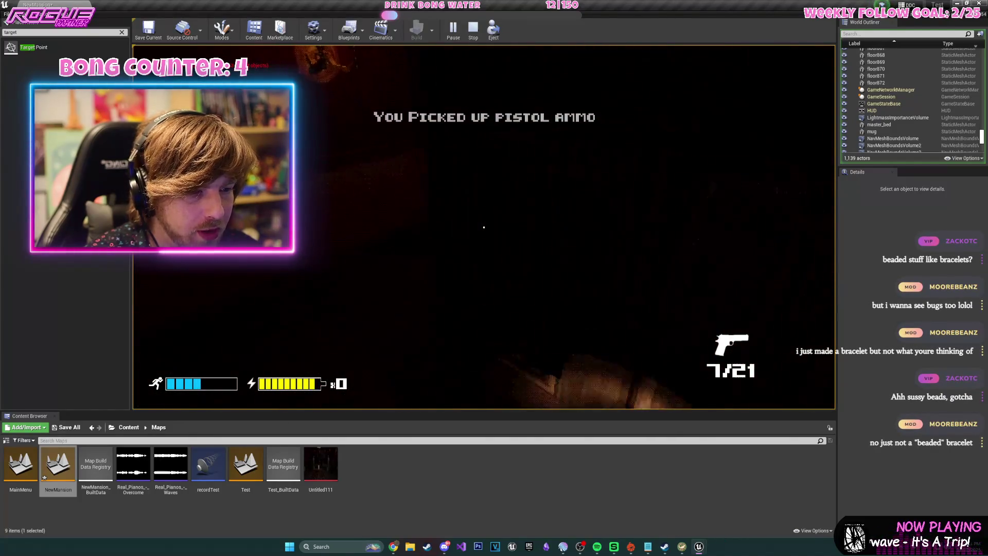
# Walk through the open doorway, down the dark hallway, and through the end door.
pyautogui.press('w')
pyautogui.press('w')
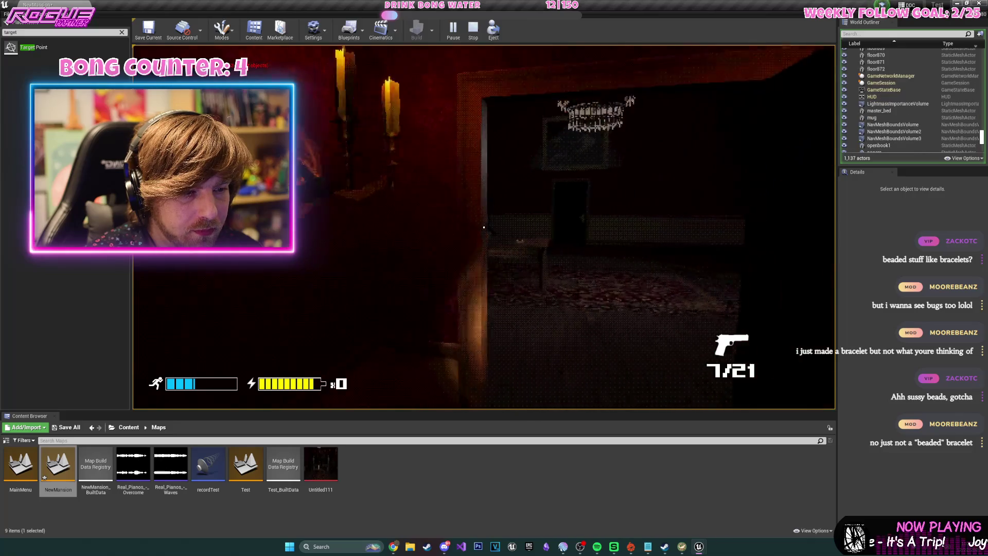
pyautogui.press('w')
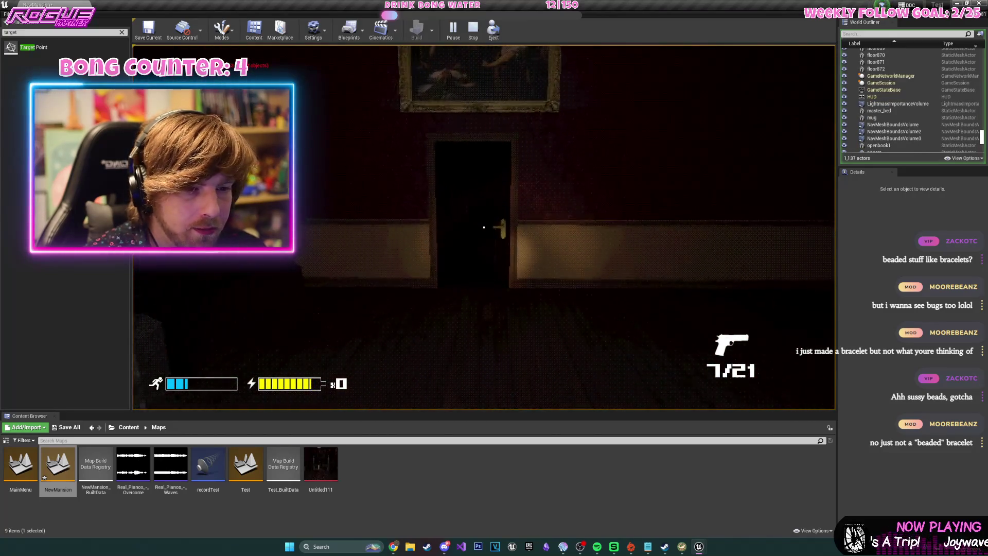
pyautogui.press('e')
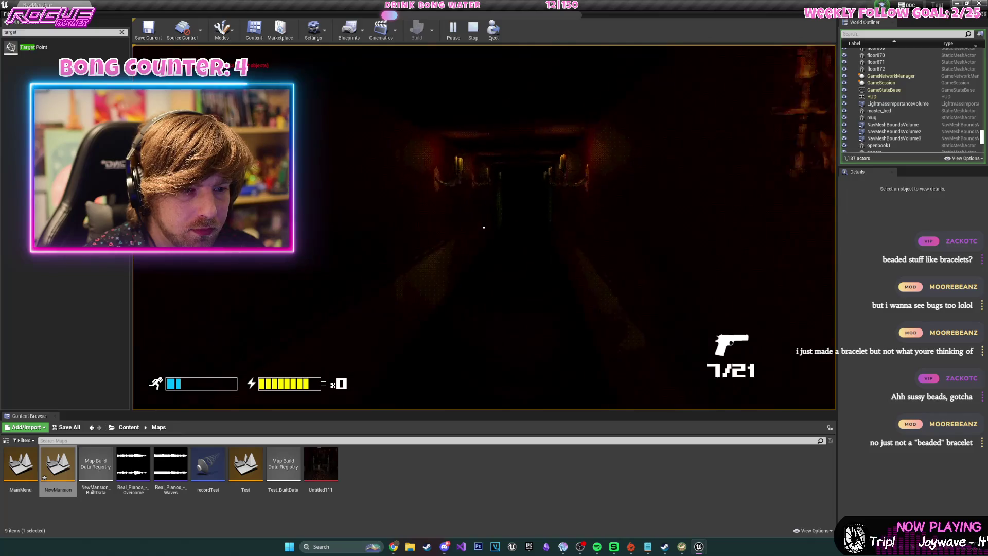
pyautogui.press('w')
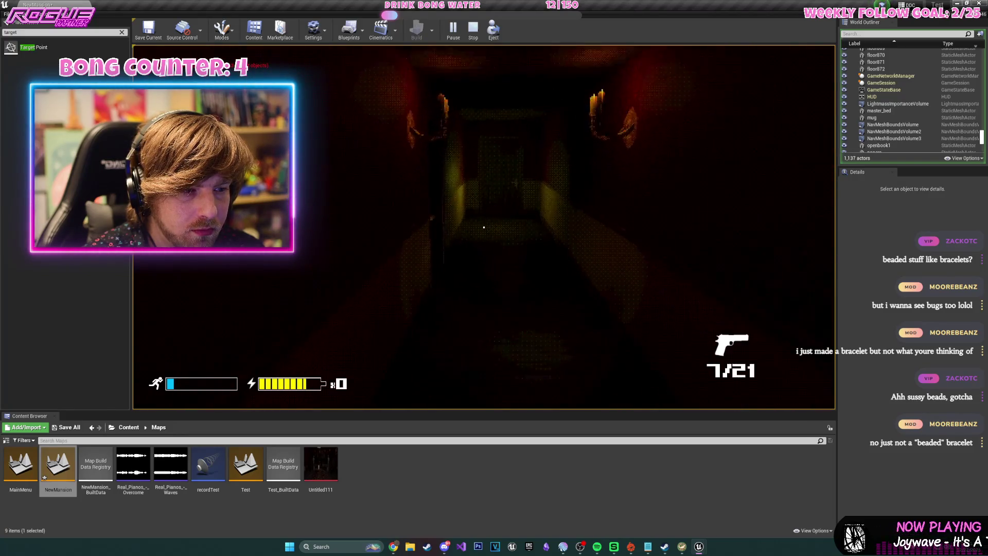
pyautogui.press('w')
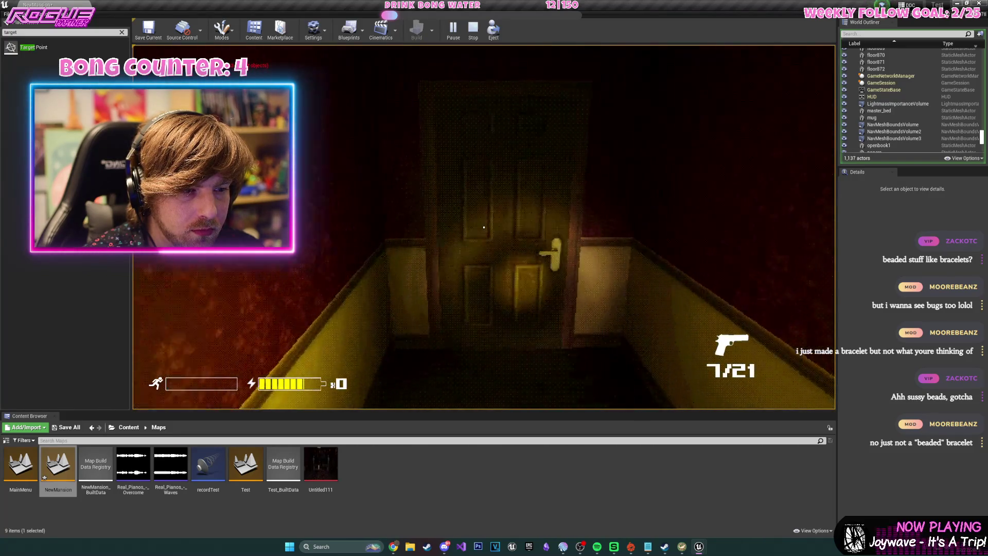
pyautogui.press('w')
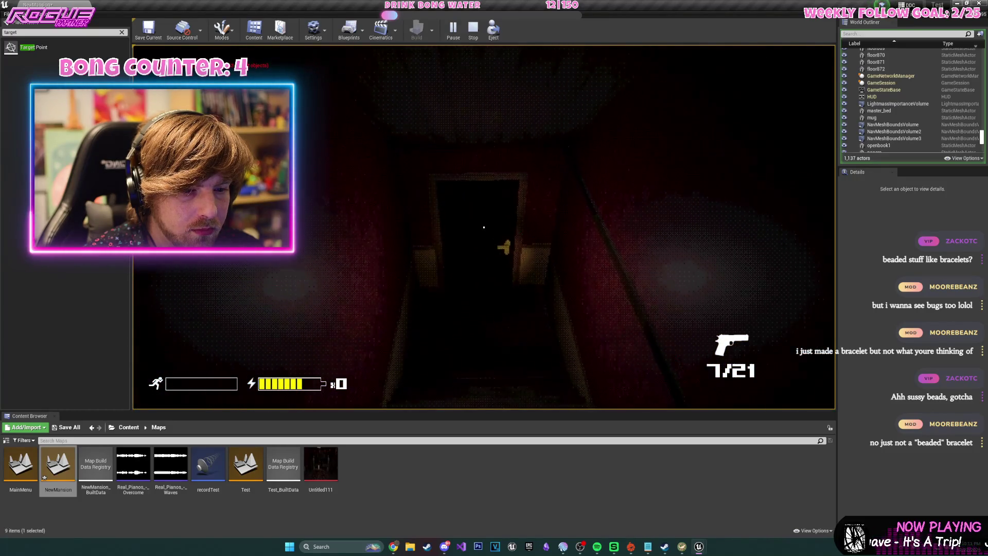
pyautogui.press('e')
pyautogui.press('w')
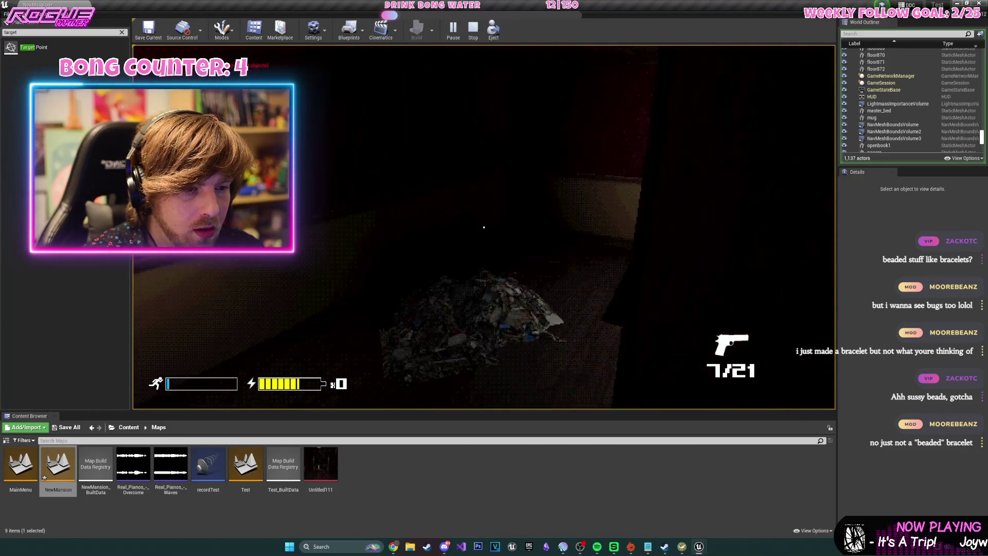
# Shoot the lunging zombie twice, walk back down the hallway, and stop the play-test.
pyautogui.click(484, 227)
pyautogui.click(484, 227)
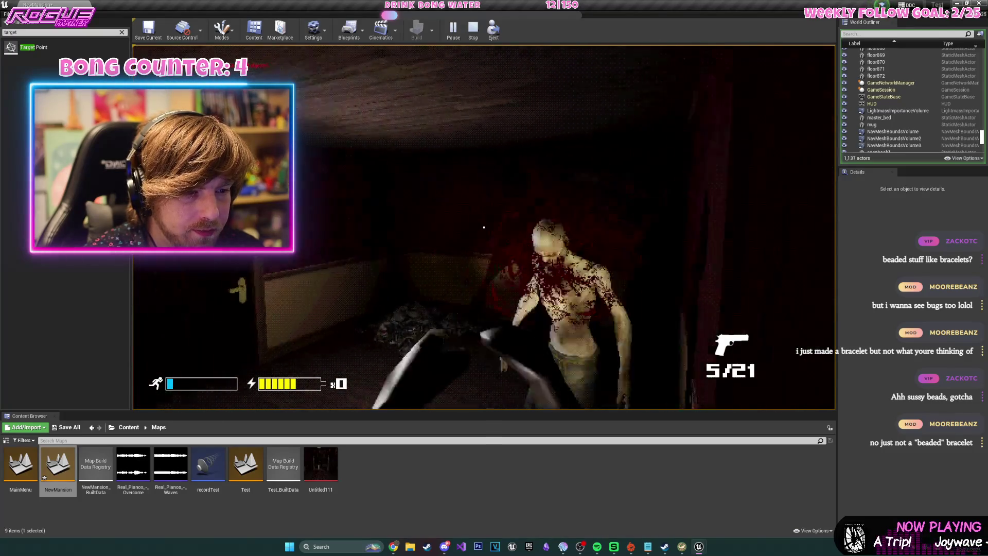
pyautogui.press('w')
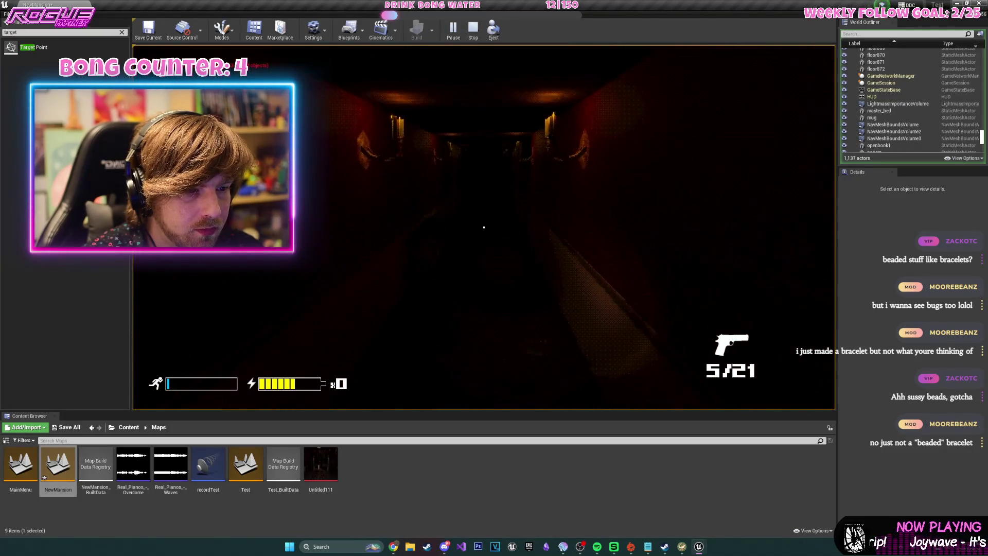
pyautogui.press('w')
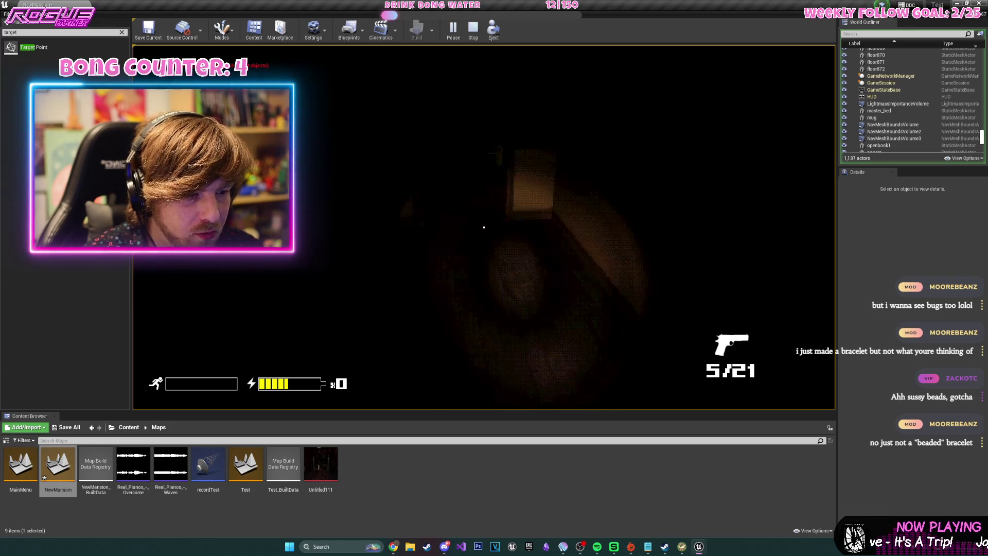
pyautogui.press('w')
pyautogui.press('w')
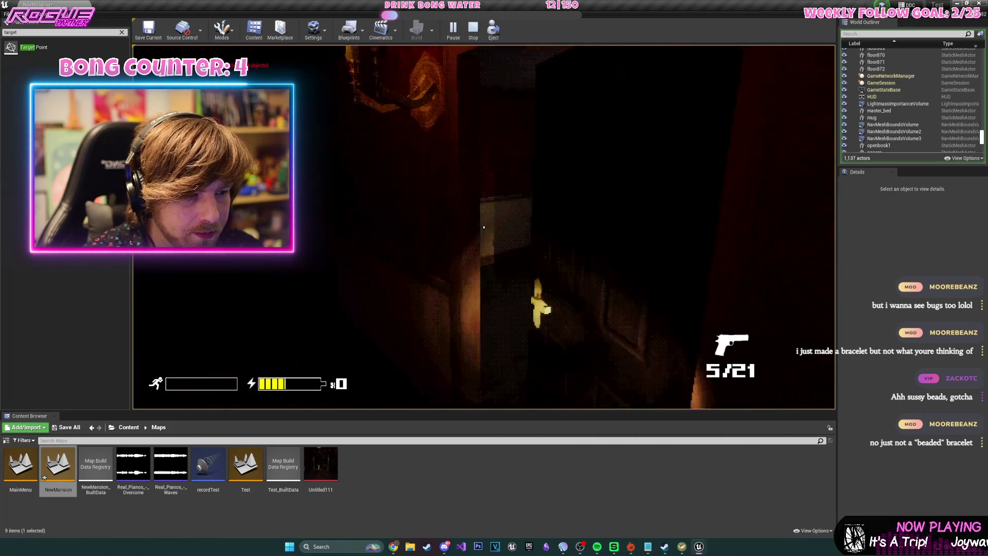
pyautogui.press('w')
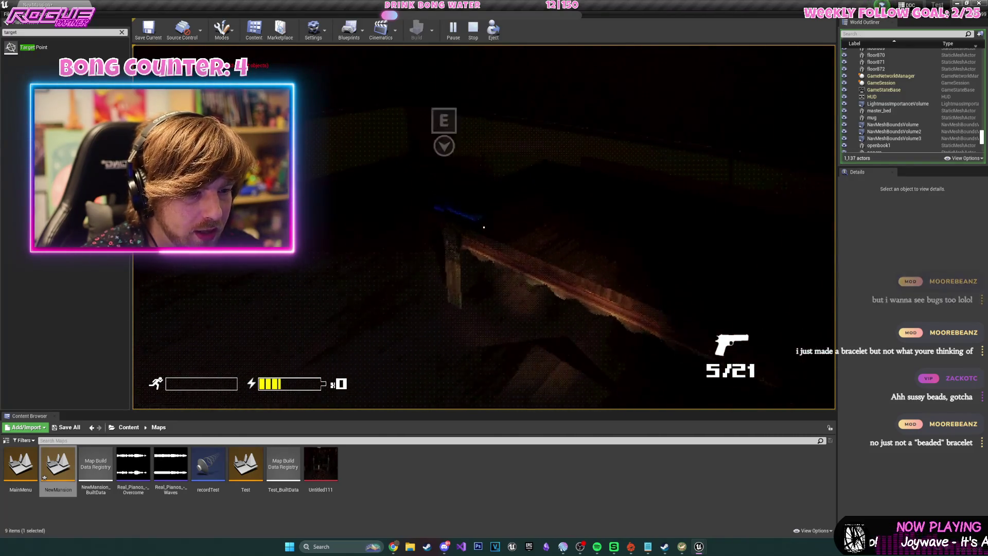
pyautogui.press('Escape')
# Duplicate an existing point light and move the copy beside the dark red door.
pyautogui.press('s')
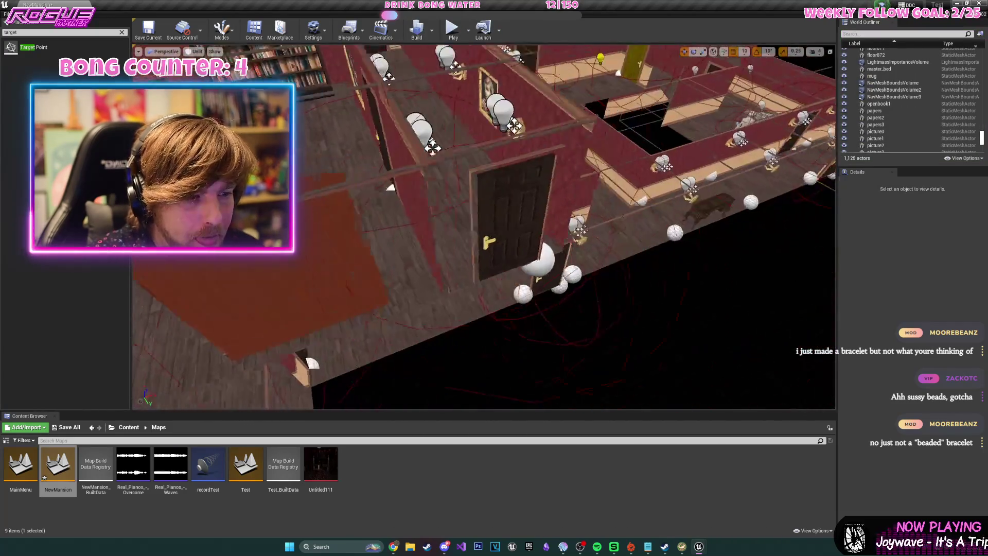
pyautogui.press('w')
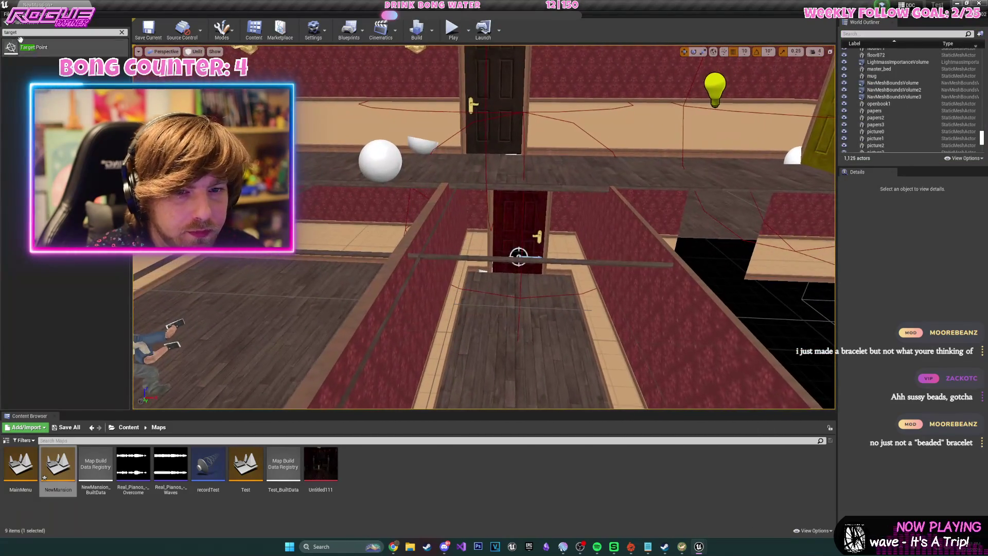
pyautogui.press('s')
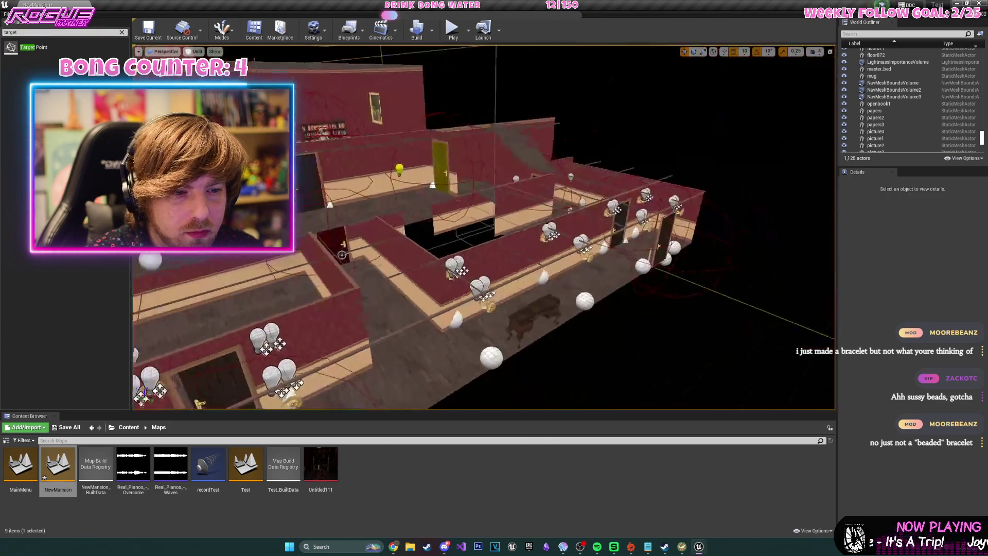
pyautogui.press('w')
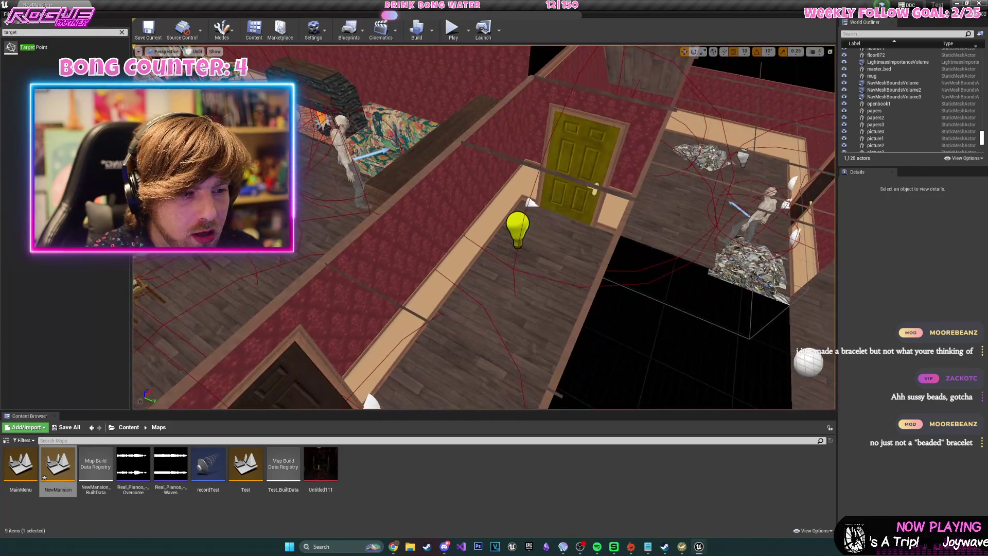
pyautogui.click(518, 223)
pyautogui.hotkey('ctrl', 'w')
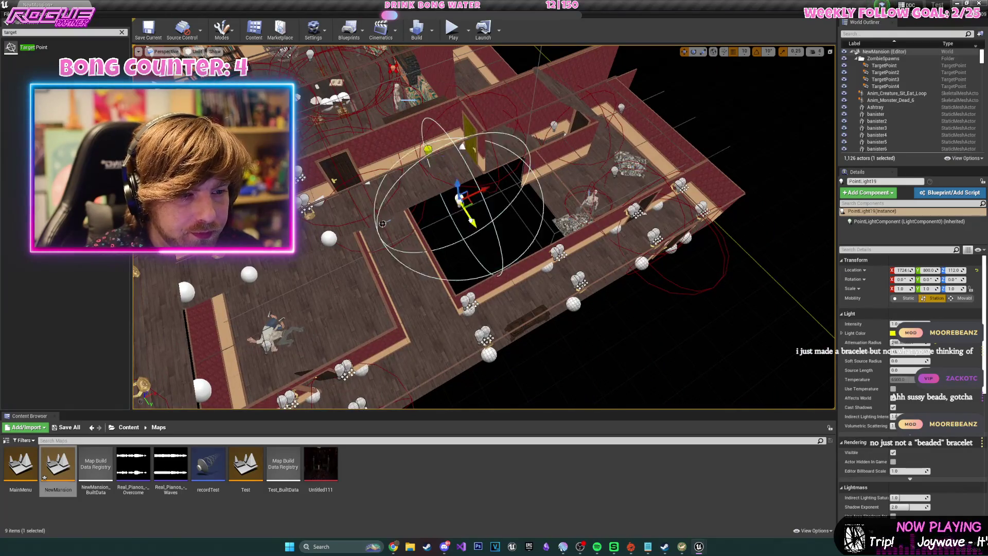
pyautogui.press('f')
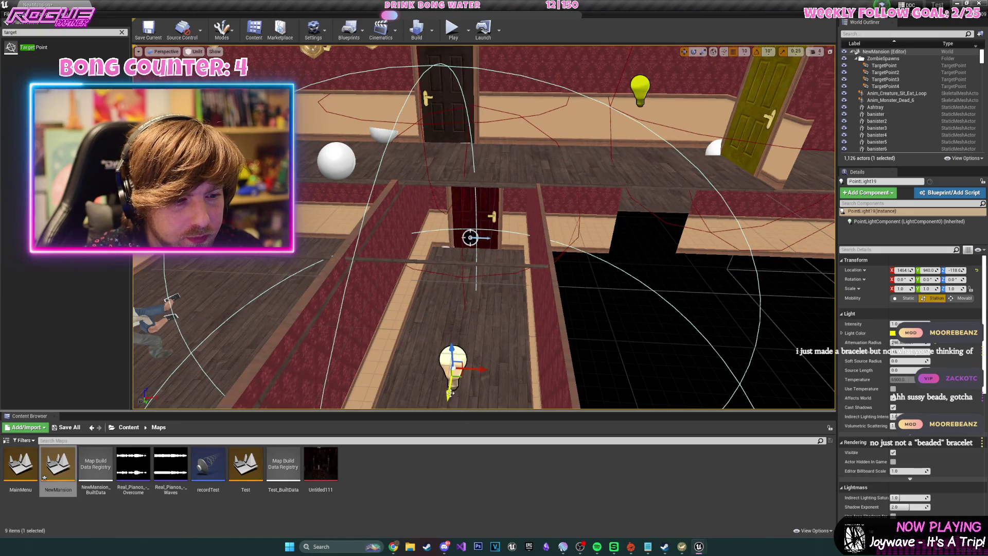
pyautogui.moveTo(489, 247)
pyautogui.mouseDown()
pyautogui.moveTo(465, 263)
pyautogui.moveTo(465, 249)
pyautogui.moveTo(380, 365)
pyautogui.moveTo(353, 370)
pyautogui.mouseUp()
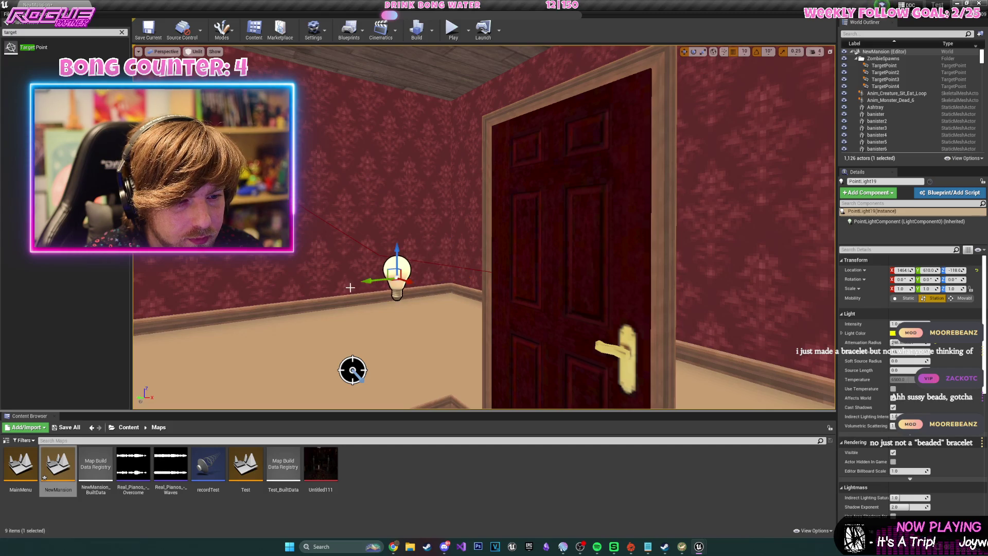
# Switch the viewport to Lit and set the new light's Light Color to red.
pyautogui.moveTo(350, 287); pyautogui.dragTo(391, 319)
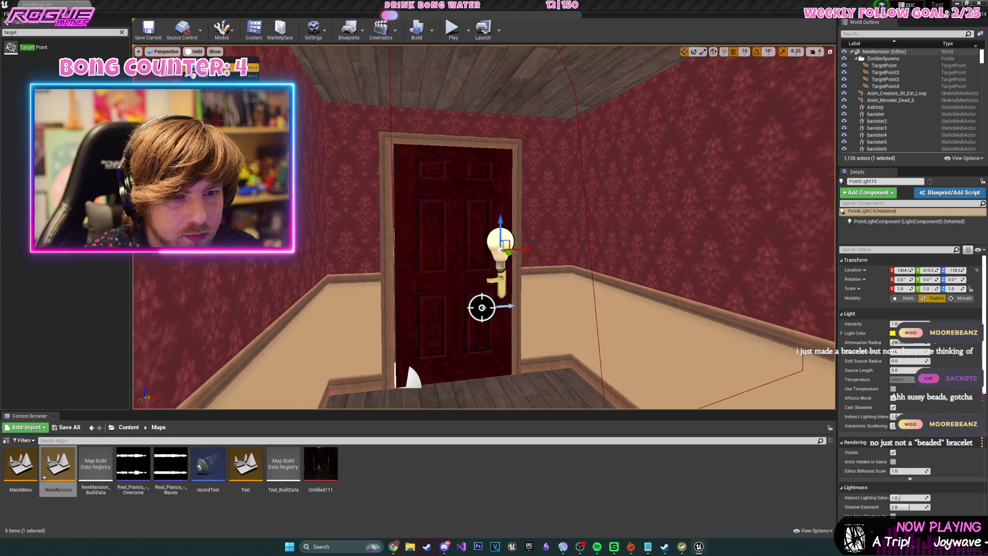
pyautogui.click(196, 68)
pyautogui.click(893, 333)
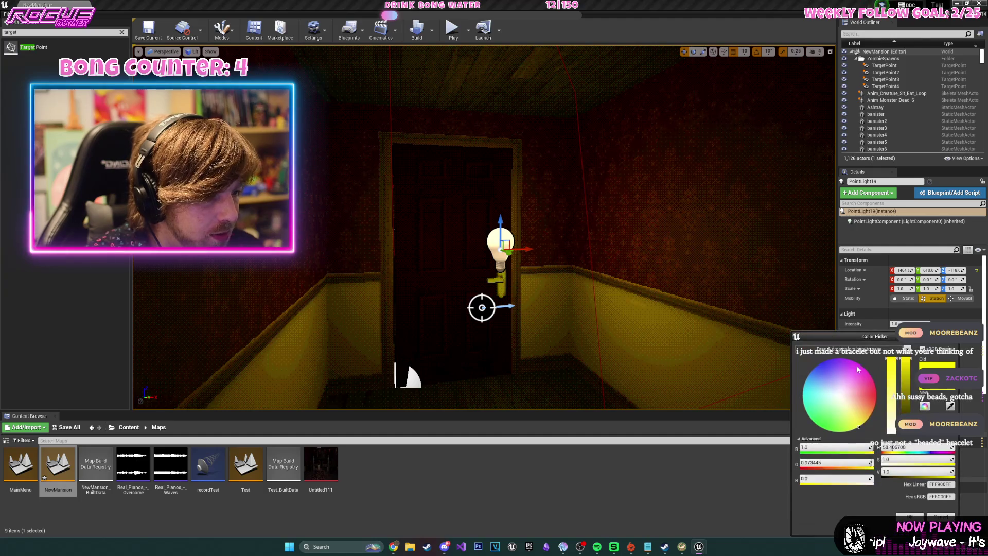
pyautogui.moveTo(870, 396); pyautogui.dragTo(889, 401)
# Start a Play From Here preview from the floor tile by the red door.
pyautogui.moveTo(506, 242)
pyautogui.mouseDown()
pyautogui.moveTo(500, 198)
pyautogui.moveTo(494, 263)
pyautogui.moveTo(575, 250)
pyautogui.mouseUp()
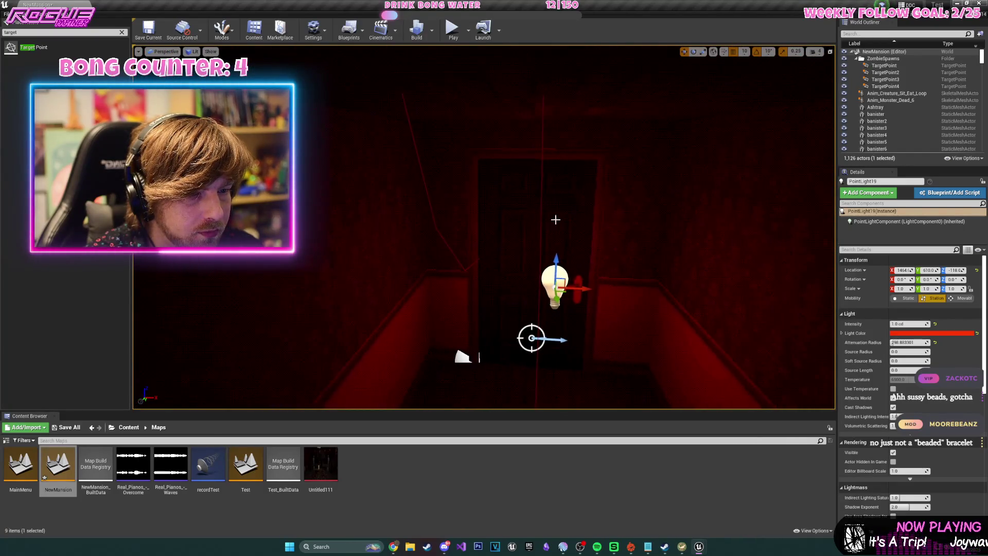
pyautogui.moveTo(455, 82); pyautogui.dragTo(535, 283)
pyautogui.rightClick(529, 232)
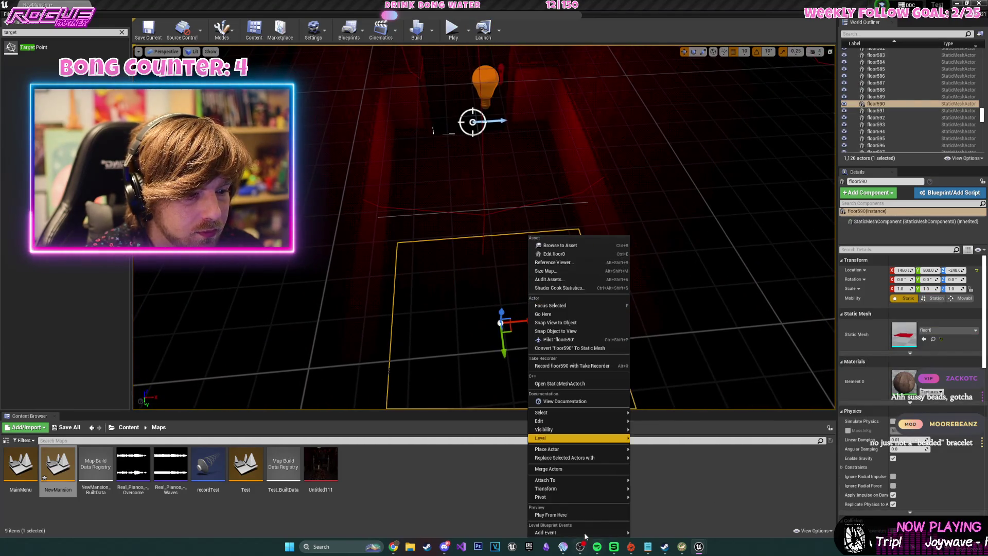
pyautogui.click(578, 512)
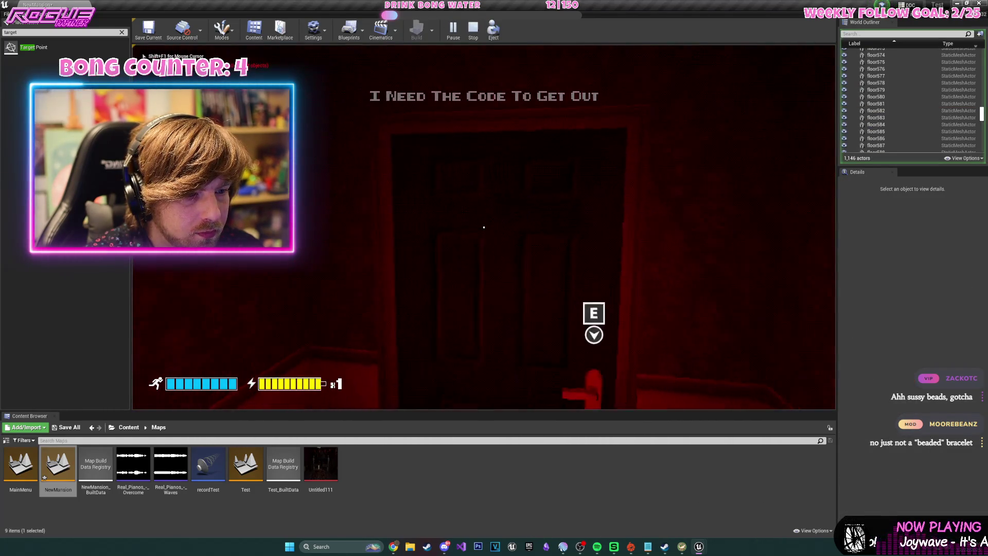
# Play the preview at the red-lit door, then press Esc to return to the editor.
pyautogui.press('e')
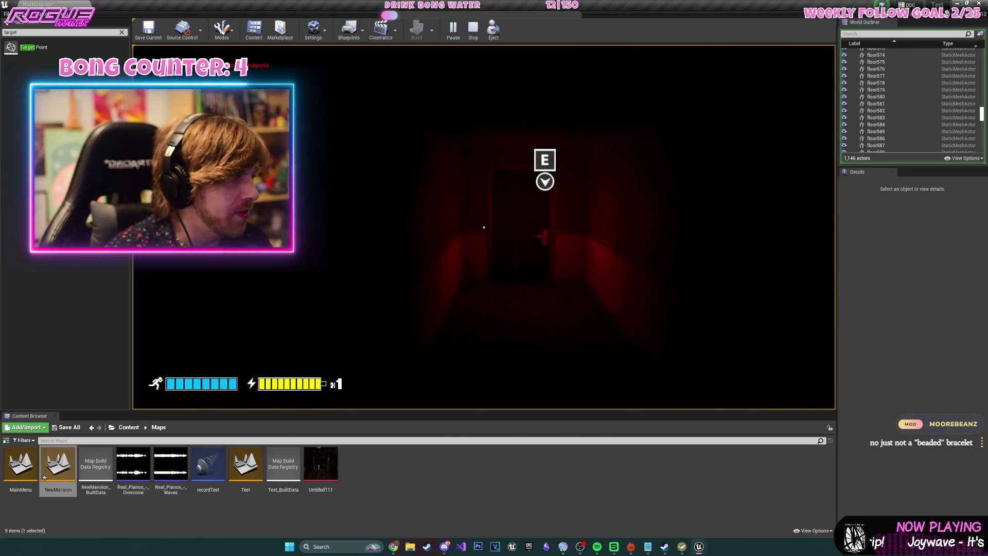
pyautogui.press('Escape')
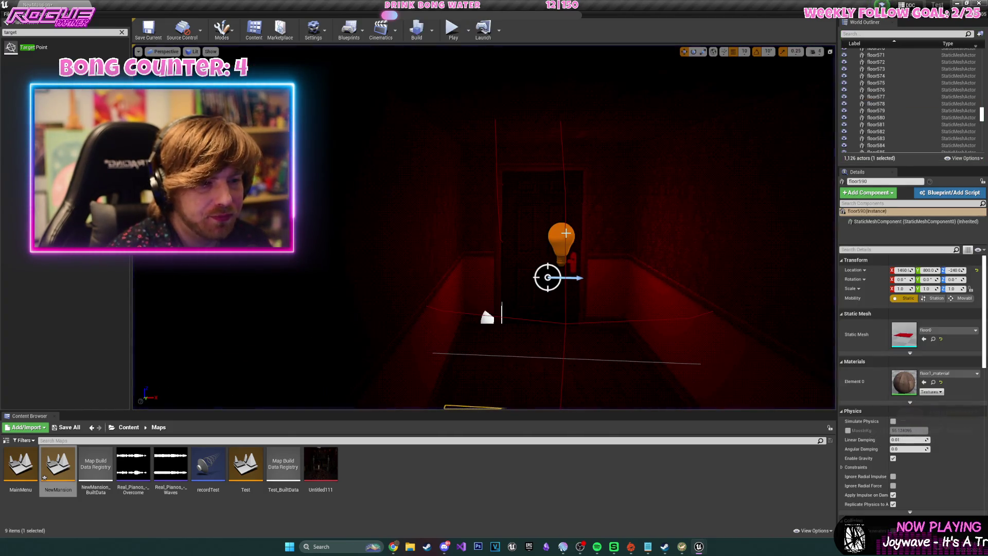
# Change PointLight19's Light Color by the corridor door from red to magenta.
pyautogui.click(564, 232)
pyautogui.click(933, 334)
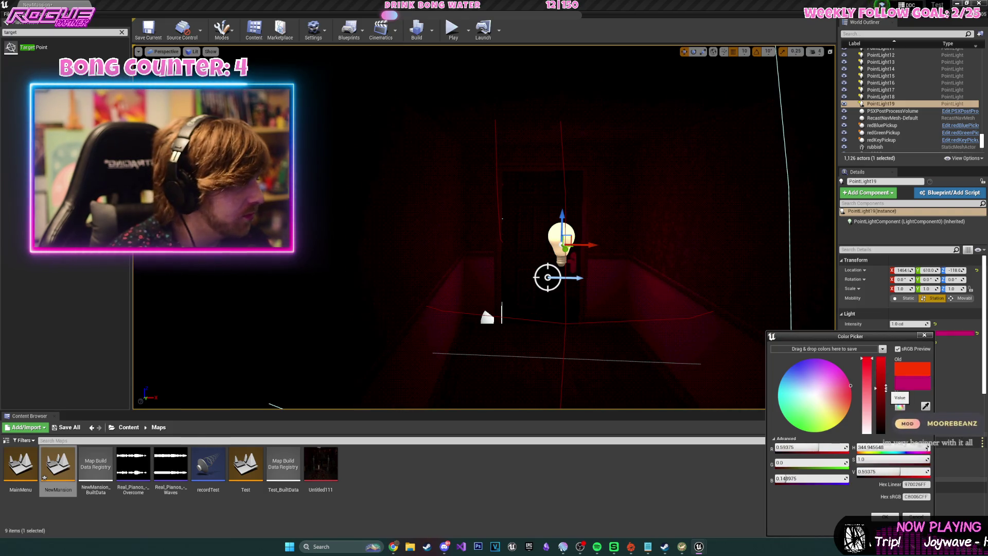
pyautogui.moveTo(453, 267)
pyautogui.mouseDown()
pyautogui.moveTo(412, 267)
pyautogui.moveTo(463, 273)
pyautogui.moveTo(381, 255)
pyautogui.mouseUp()
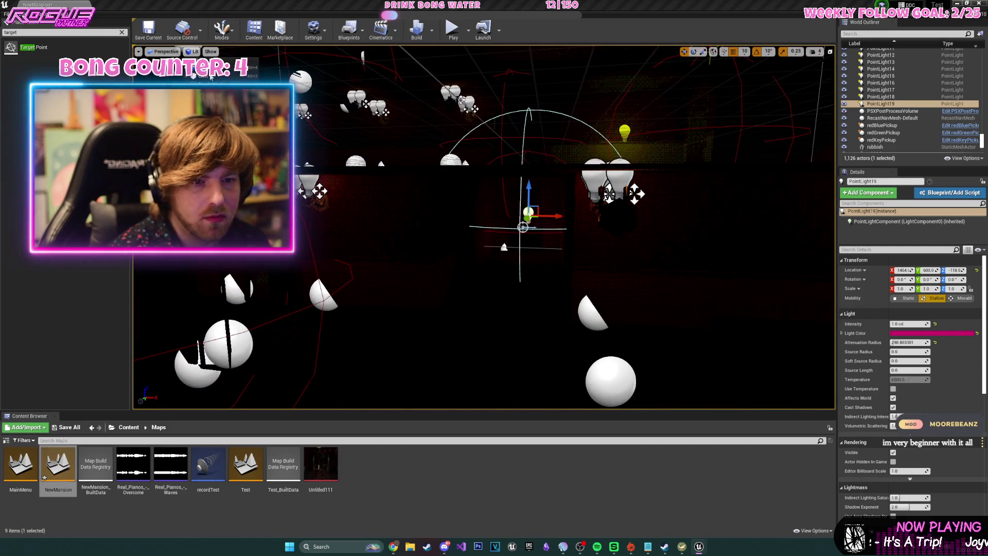
# Switch the viewport to Unlit, fly into the dining room, and select redGreenPickup.
pyautogui.hotkey('alt', '3')
pyautogui.moveTo(453, 267)
pyautogui.mouseDown()
pyautogui.moveTo(433, 262)
pyautogui.moveTo(442, 283)
pyautogui.moveTo(534, 211)
pyautogui.mouseUp()
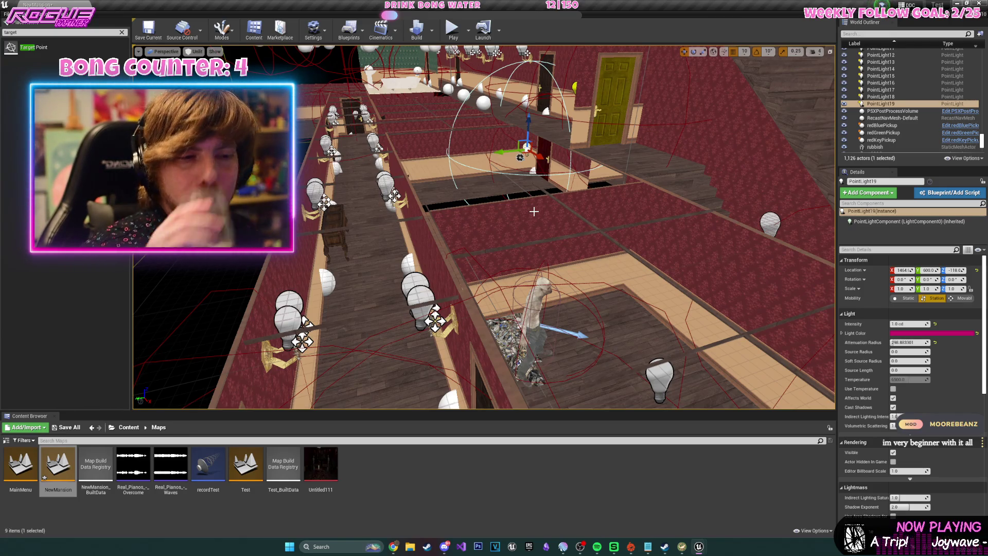
pyautogui.moveTo(484, 226)
pyautogui.mouseDown()
pyautogui.moveTo(442, 242)
pyautogui.moveTo(427, 221)
pyautogui.moveTo(438, 217)
pyautogui.moveTo(468, 247)
pyautogui.moveTo(512, 251)
pyautogui.moveTo(520, 226)
pyautogui.moveTo(504, 218)
pyautogui.mouseUp()
pyautogui.click(529, 233)
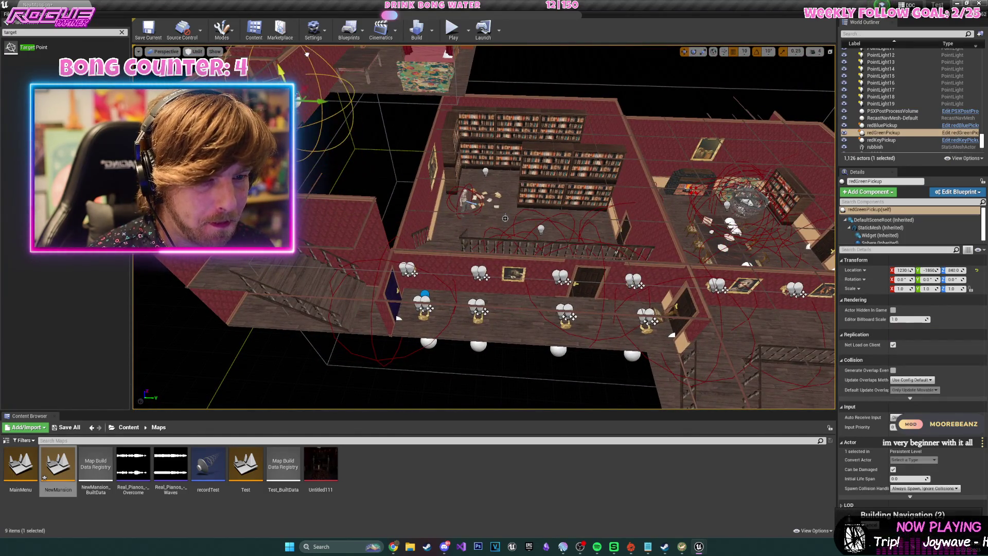
# Move the redGreenPickup sphere along Y from -1860 to -1770, onto the table's edge.
pyautogui.press('f')
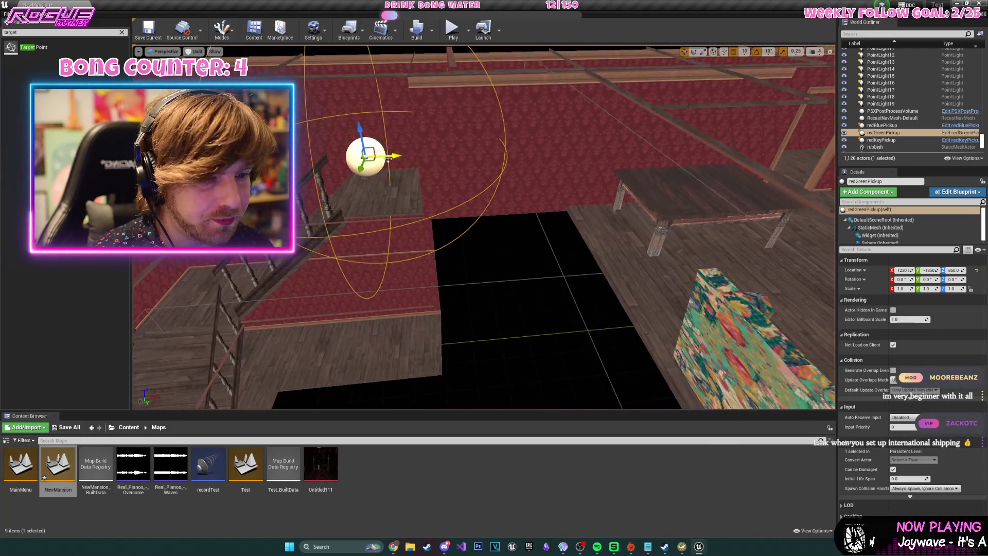
pyautogui.moveTo(729, 183); pyautogui.dragTo(729, 216)
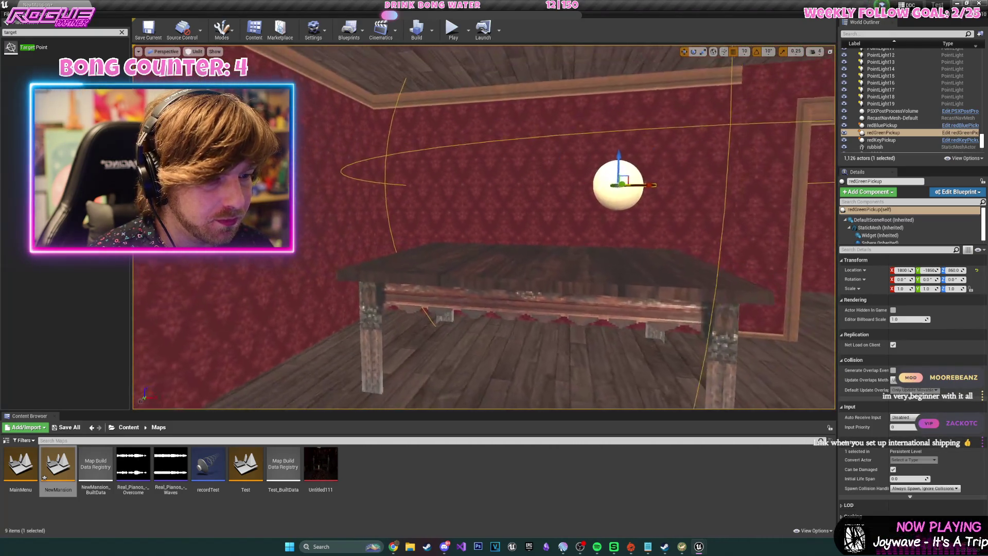
pyautogui.moveTo(683, 187); pyautogui.dragTo(683, 187)
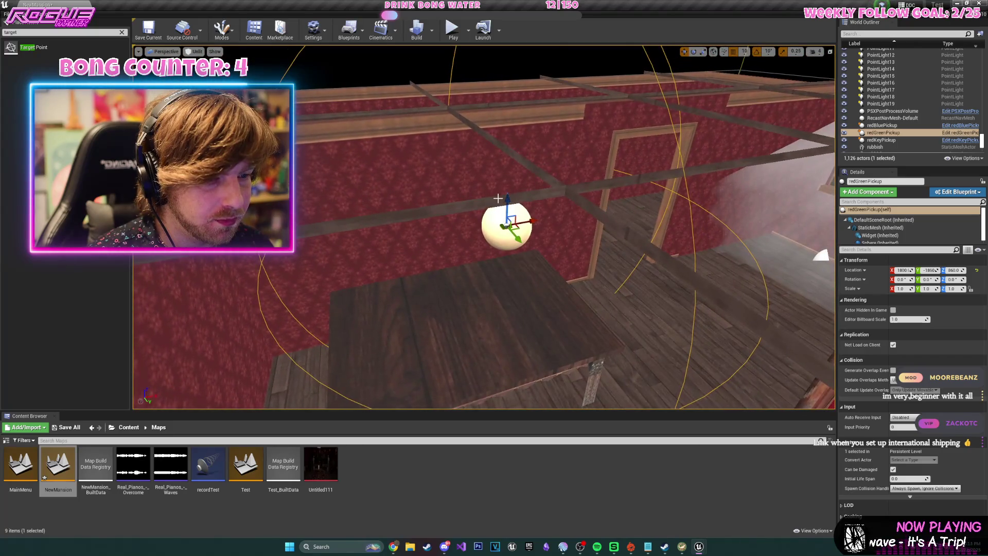
pyautogui.moveTo(516, 284); pyautogui.dragTo(569, 355)
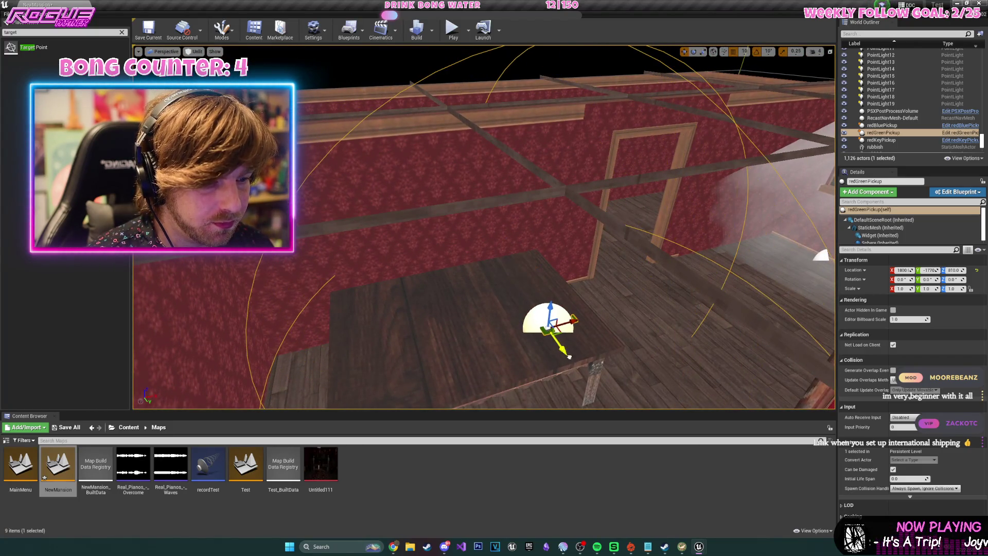
pyautogui.scroll(-15, 658, 336)
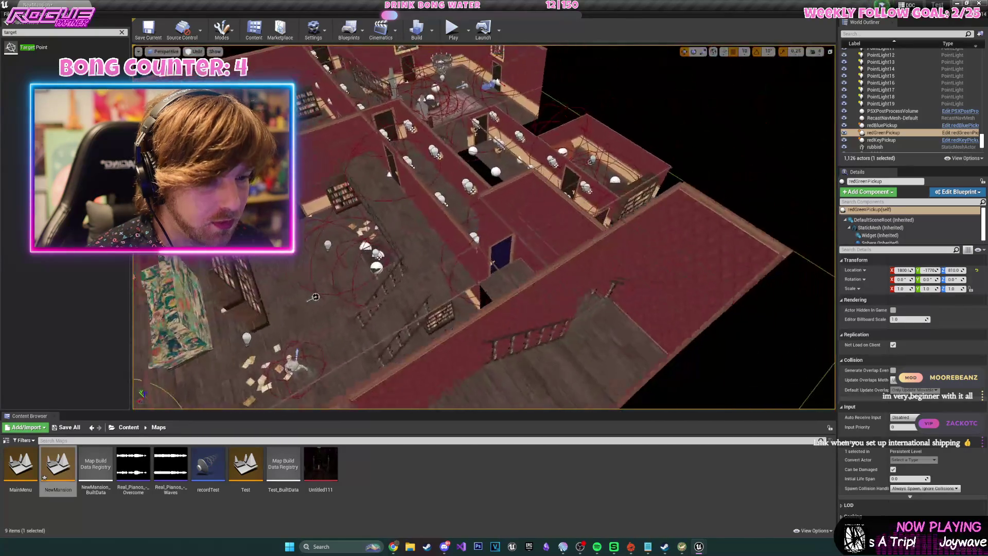
pyautogui.scroll(15, 587, 134)
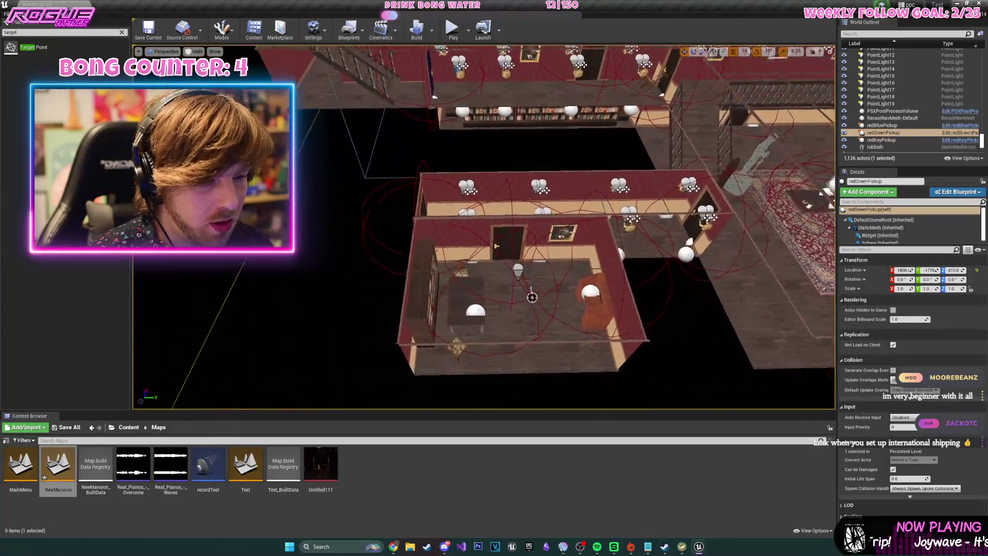
pyautogui.scroll(10, 646, 329)
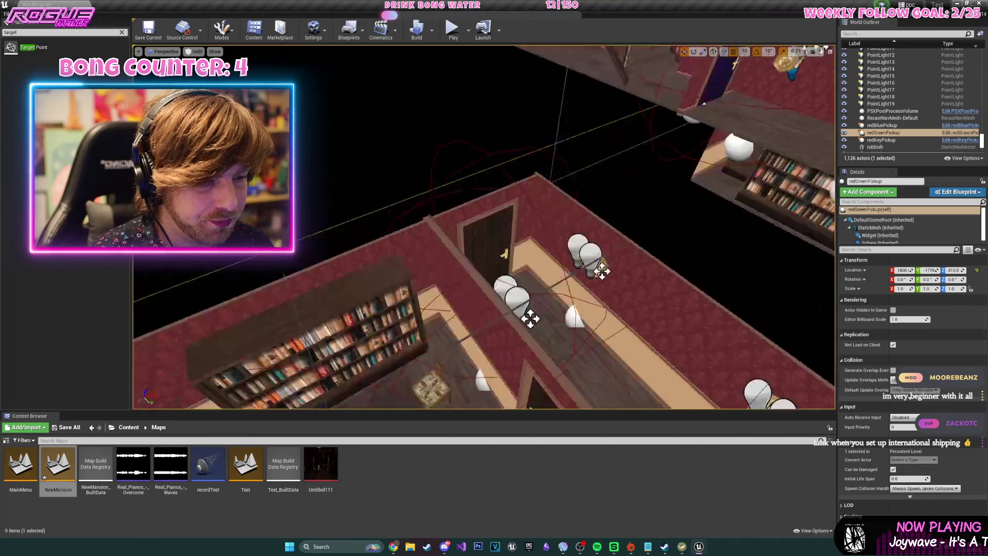
pyautogui.click(548, 243)
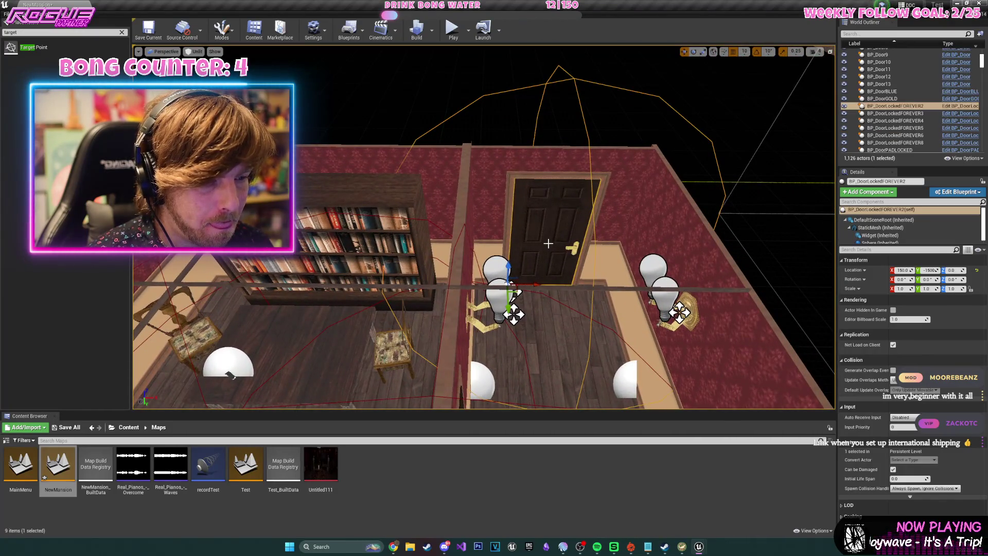
# Replace BP_DoorLockedFOREVER2 with a BP_DoorGreen door placed in the doorway.
pyautogui.press('Delete')
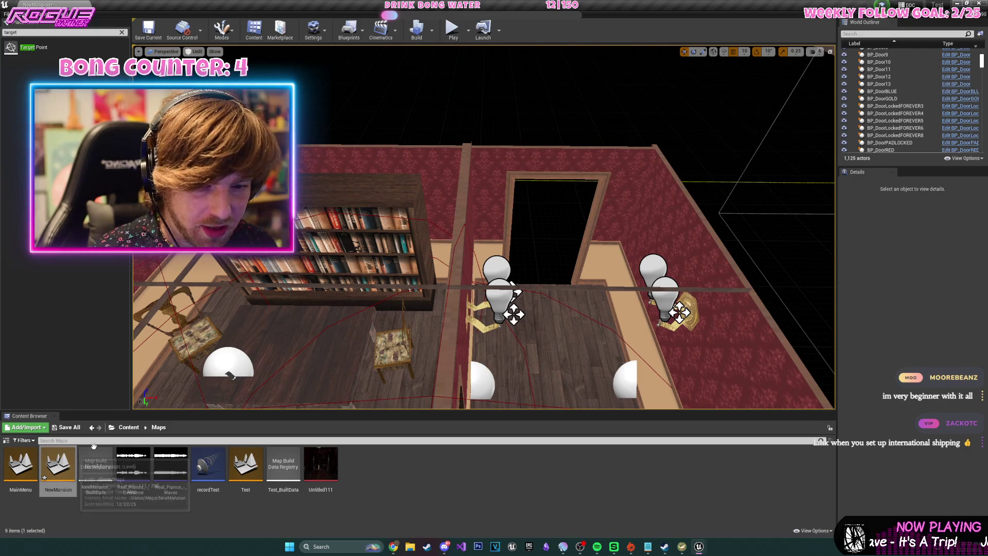
pyautogui.click(133, 429)
pyautogui.doubleClick(140, 470)
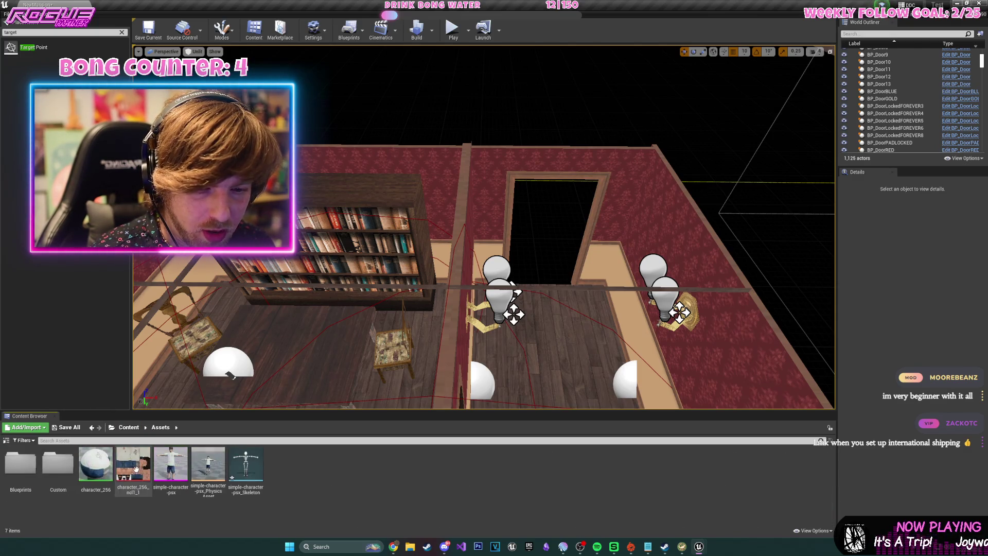
pyautogui.doubleClick(21, 466)
pyautogui.moveTo(246, 466)
pyautogui.mouseDown()
pyautogui.moveTo(535, 288)
pyautogui.moveTo(508, 286)
pyautogui.moveTo(561, 309)
pyautogui.mouseUp()
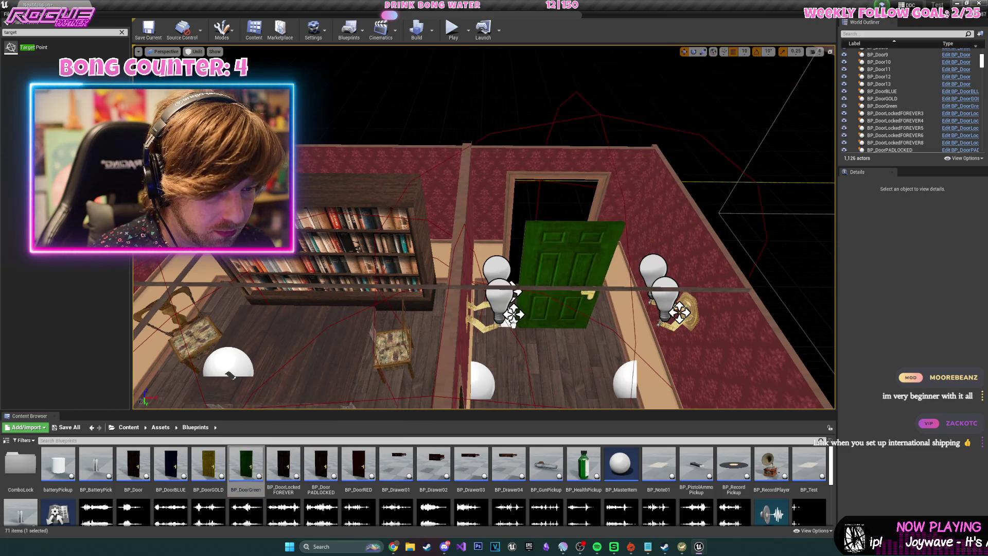
pyautogui.press('f')
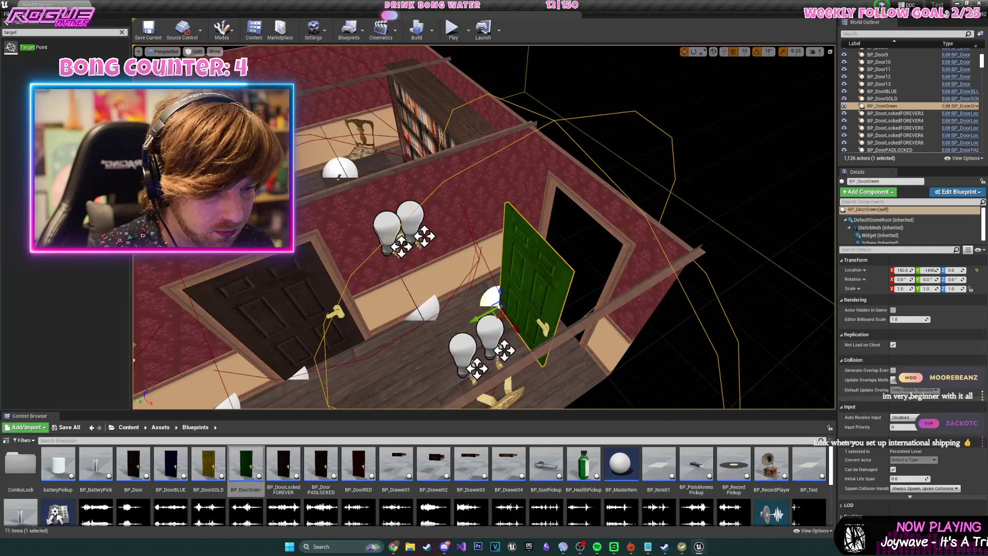
pyautogui.press('f')
pyautogui.moveTo(412, 342); pyautogui.dragTo(436, 327)
pyautogui.press('f')
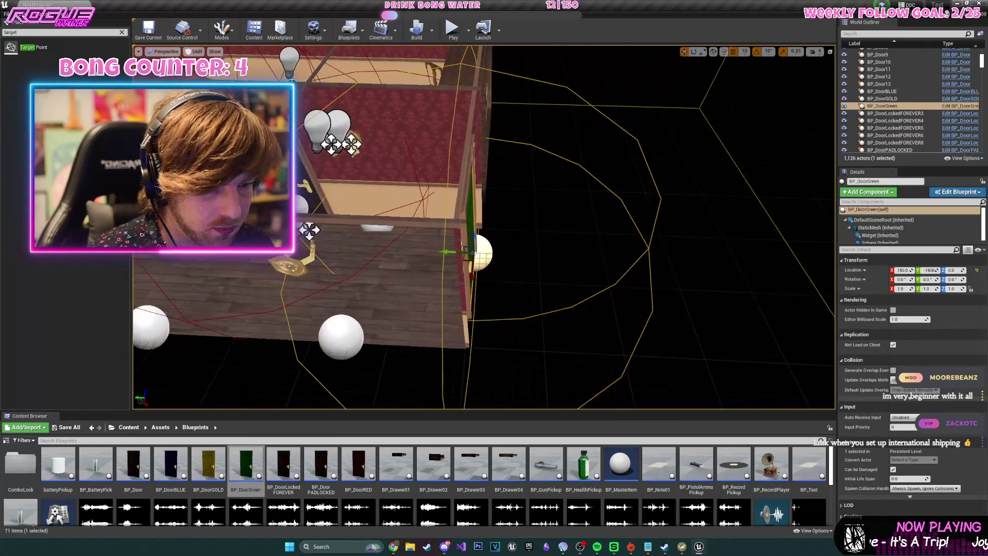
# Duplicate floor tiles near the green door, placing copies at Y -1600 and X 400.
pyautogui.click(460, 308)
pyautogui.press('f')
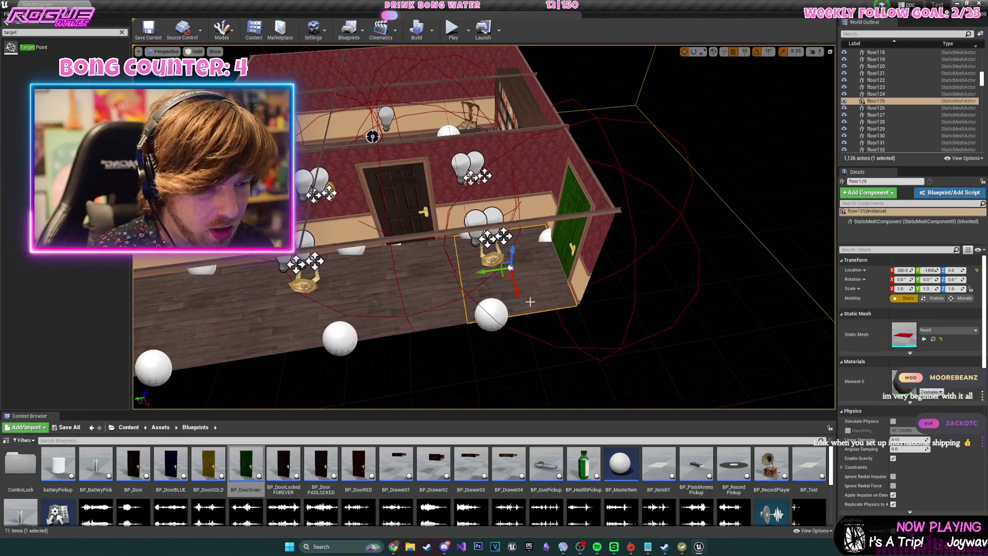
pyautogui.hotkey('ctrl', 'w')
pyautogui.moveTo(488, 275)
pyautogui.mouseDown()
pyautogui.moveTo(561, 269)
pyautogui.moveTo(597, 284)
pyautogui.mouseUp()
pyautogui.press('f')
pyautogui.hotkey('ctrl', 'w')
pyautogui.moveTo(469, 262)
pyautogui.mouseDown()
pyautogui.moveTo(592, 266)
pyautogui.moveTo(256, 268)
pyautogui.moveTo(332, 266)
pyautogui.moveTo(554, 298)
pyautogui.moveTo(373, 264)
pyautogui.moveTo(407, 262)
pyautogui.moveTo(742, 119)
pyautogui.mouseUp()
pyautogui.hotkey('ctrl', 'w')
pyautogui.hotkey('ctrl', 'w')
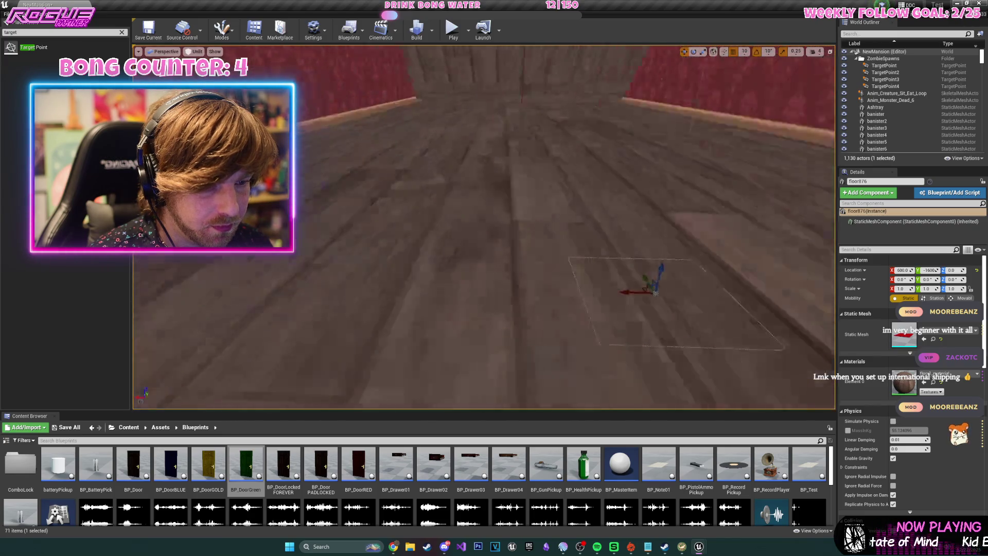
# Duplicate the floor tile several times, placing copies along X at 810, 800 and 1200.
pyautogui.press('f')
pyautogui.hotkey('ctrl', 'w')
pyautogui.moveTo(483, 287)
pyautogui.mouseDown()
pyautogui.moveTo(214, 301)
pyautogui.moveTo(279, 296)
pyautogui.moveTo(284, 304)
pyautogui.moveTo(537, 264)
pyautogui.moveTo(288, 273)
pyautogui.moveTo(309, 270)
pyautogui.moveTo(590, 274)
pyautogui.mouseUp()
pyautogui.hotkey('ctrl', 'w')
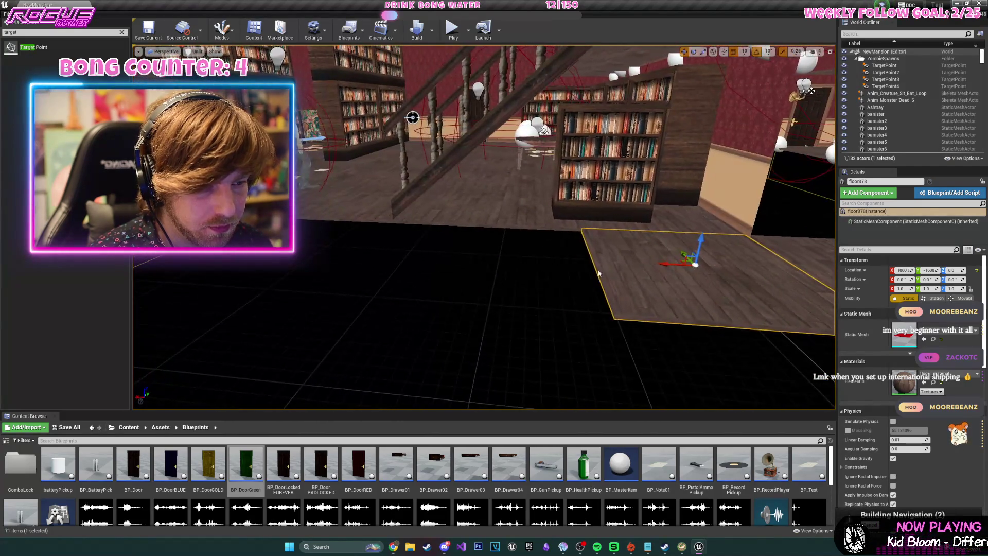
pyautogui.hotkey('ctrl', 'w')
pyautogui.moveTo(664, 266)
pyautogui.mouseDown()
pyautogui.moveTo(441, 261)
pyautogui.moveTo(468, 261)
pyautogui.mouseUp()
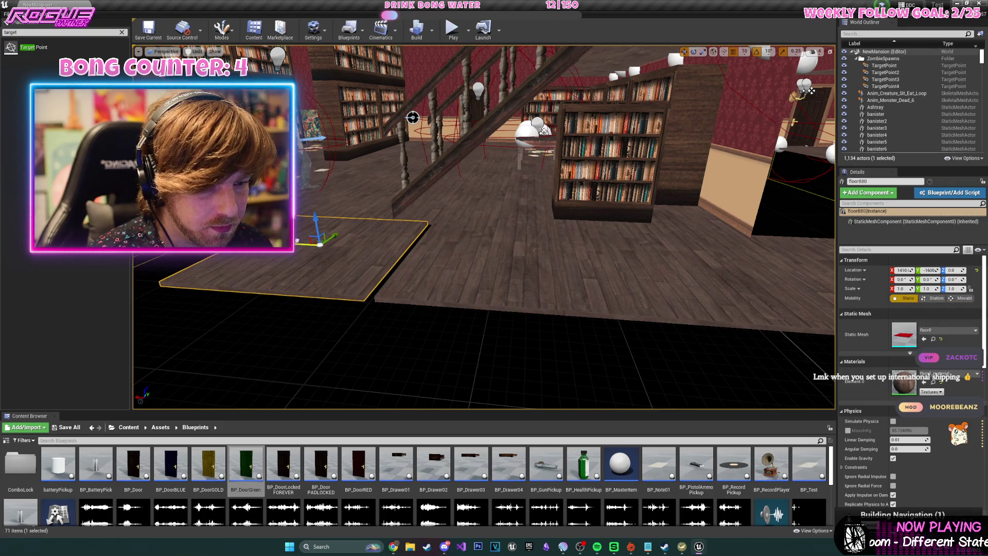
pyautogui.hotkey('ctrl', 'w')
# By the bookshelf near the green door, duplicate a floor tile and move it to X -200.
pyautogui.moveTo(300, 240)
pyautogui.mouseDown()
pyautogui.moveTo(257, 243)
pyautogui.moveTo(496, 259)
pyautogui.mouseUp()
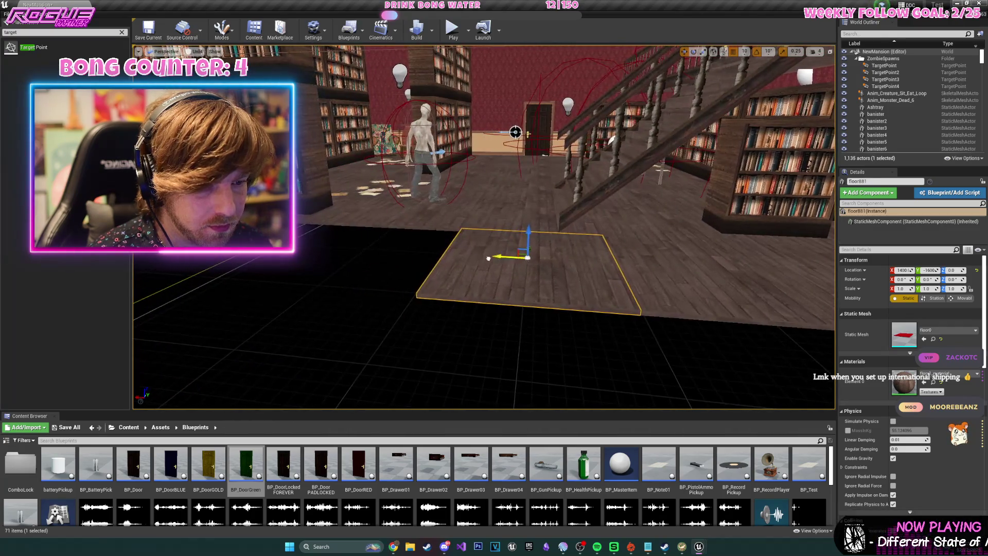
pyautogui.moveTo(329, 248)
pyautogui.mouseDown()
pyautogui.moveTo(515, 242)
pyautogui.moveTo(484, 242)
pyautogui.moveTo(463, 268)
pyautogui.moveTo(424, 284)
pyautogui.mouseUp()
pyautogui.click(423, 285)
pyautogui.hotkey('ctrl', 'w')
pyautogui.moveTo(373, 256)
pyautogui.mouseDown()
pyautogui.moveTo(515, 291)
pyautogui.moveTo(437, 288)
pyautogui.moveTo(453, 278)
pyautogui.moveTo(443, 267)
pyautogui.moveTo(463, 247)
pyautogui.moveTo(479, 187)
pyautogui.moveTo(519, 308)
pyautogui.mouseUp()
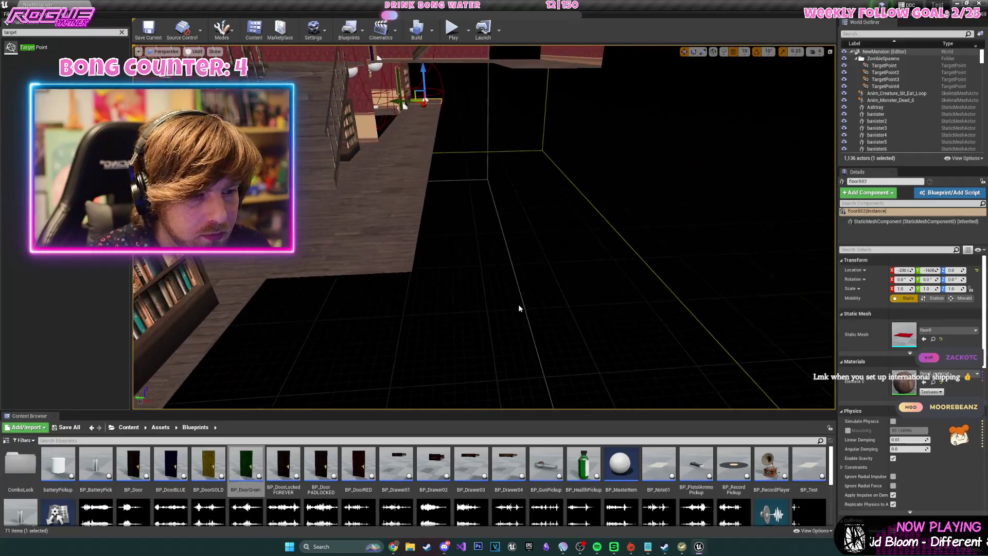
# Select floor tiles 878–881, duplicate them and shift the copies along Y to -2200.
pyautogui.click(392, 234)
pyautogui.press('f')
pyautogui.click(429, 180)
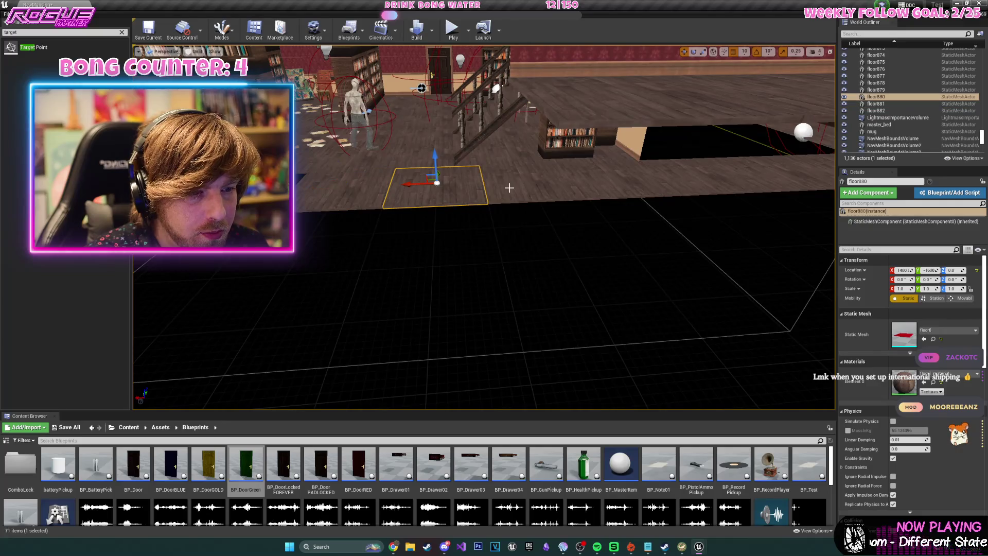
pyautogui.keyDown('ctrl'); pyautogui.click(494, 186); pyautogui.keyUp('ctrl')
pyautogui.keyDown('ctrl'); pyautogui.click(561, 191); pyautogui.keyUp('ctrl')
pyautogui.moveTo(561, 190); pyautogui.dragTo(570, 197)
pyautogui.moveTo(412, 143)
pyautogui.keyDown('alt'); pyautogui.mouseDown()
pyautogui.moveTo(336, 195)
pyautogui.moveTo(348, 257)
pyautogui.mouseUp(); pyautogui.keyUp('alt')
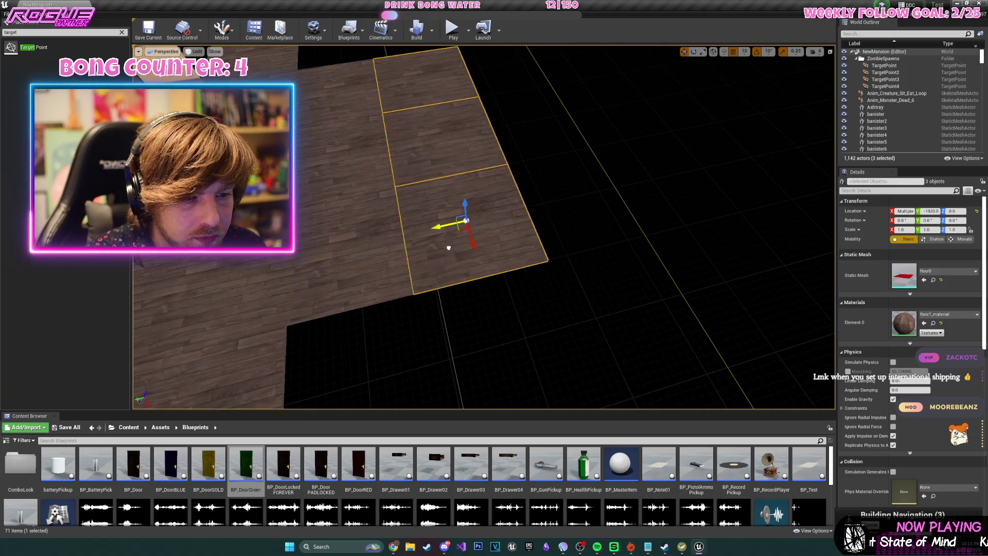
pyautogui.moveTo(458, 223)
pyautogui.mouseDown()
pyautogui.moveTo(576, 216)
pyautogui.moveTo(579, 193)
pyautogui.moveTo(728, 73)
pyautogui.mouseUp()
# Copy the doorway piece beside the green door and rotate it 180° into place.
pyautogui.moveTo(586, 247); pyautogui.dragTo(585, 223)
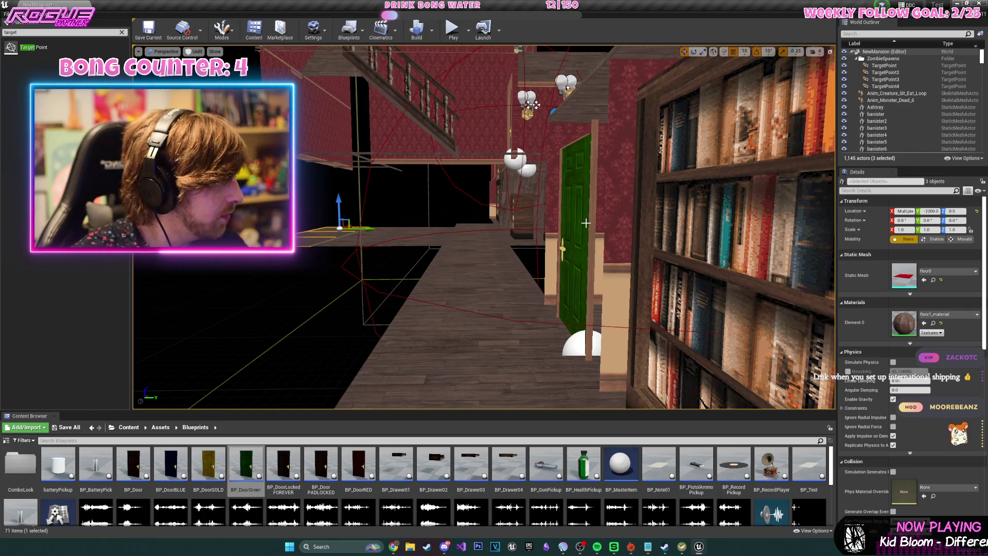
pyautogui.moveTo(586, 223)
pyautogui.mouseDown()
pyautogui.moveTo(607, 216)
pyautogui.moveTo(566, 226)
pyautogui.mouseUp()
pyautogui.press('e')
pyautogui.moveTo(423, 191)
pyautogui.mouseDown()
pyautogui.moveTo(375, 207)
pyautogui.moveTo(251, 73)
pyautogui.moveTo(190, 79)
pyautogui.moveTo(211, 78)
pyautogui.mouseUp()
pyautogui.press('w')
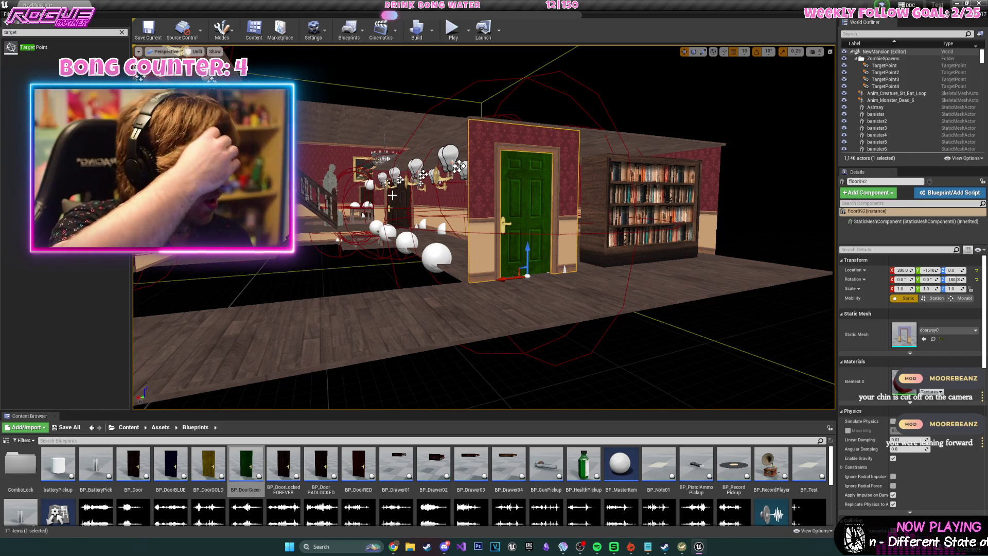
pyautogui.press('f')
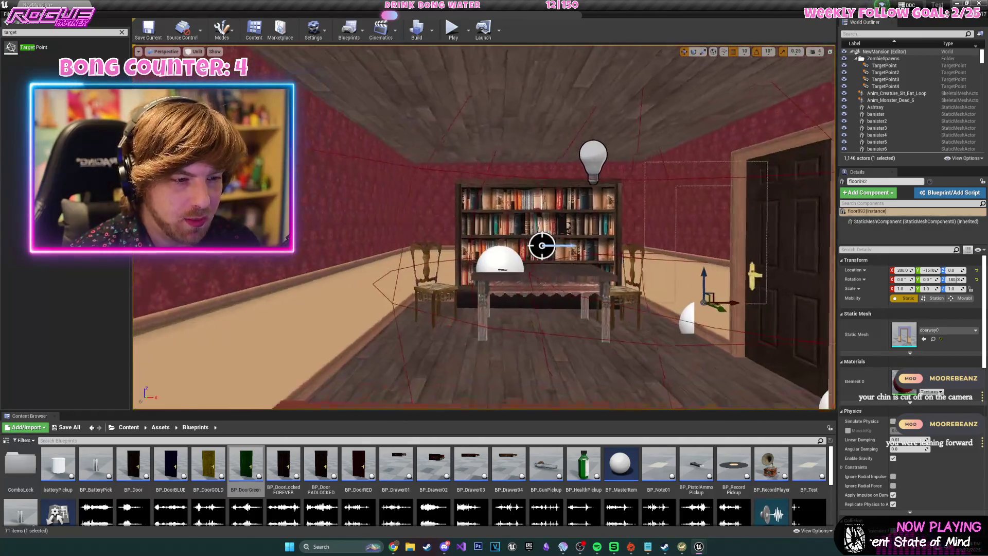
# Rotate the two library wall pieces to -170 degrees and slide them left.
pyautogui.click(470, 170)
pyautogui.press('f')
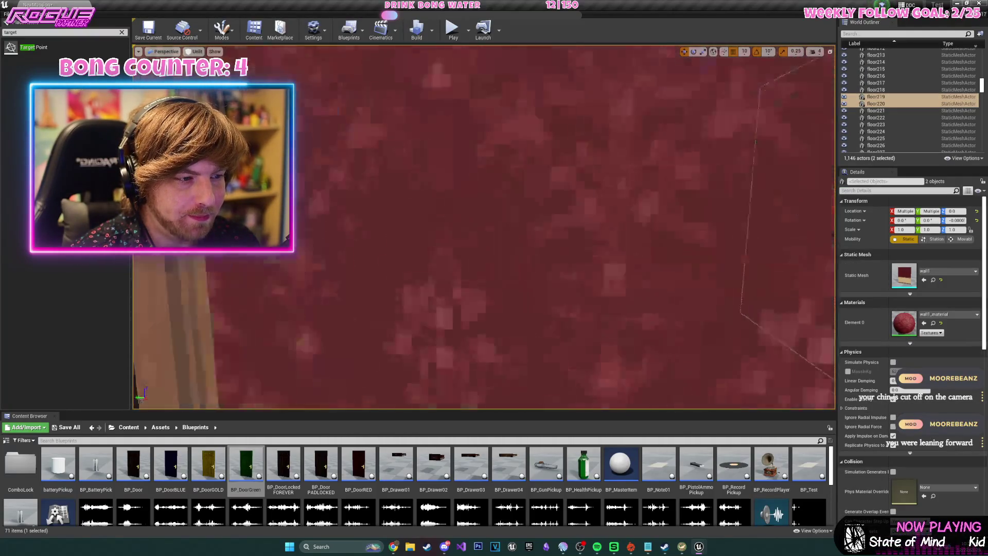
pyautogui.moveTo(580, 254); pyautogui.dragTo(674, 264)
pyautogui.moveTo(583, 257)
pyautogui.mouseDown()
pyautogui.moveTo(517, 267)
pyautogui.moveTo(691, 292)
pyautogui.moveTo(659, 301)
pyautogui.mouseUp()
pyautogui.moveTo(527, 196)
pyautogui.mouseDown()
pyautogui.moveTo(553, 196)
pyautogui.moveTo(555, 226)
pyautogui.moveTo(563, 224)
pyautogui.moveTo(496, 208)
pyautogui.mouseUp()
# Duplicate hallway wall pieces floor893 and floor894 and slide the copies left along the hallway.
pyautogui.click(544, 195)
pyautogui.rightClick(551, 194)
pyautogui.click(555, 226)
pyautogui.scroll(-5, 496, 209)
pyautogui.click(571, 205)
pyautogui.moveTo(571, 205)
pyautogui.mouseDown()
pyautogui.moveTo(730, 280)
pyautogui.moveTo(377, 267)
pyautogui.mouseUp()
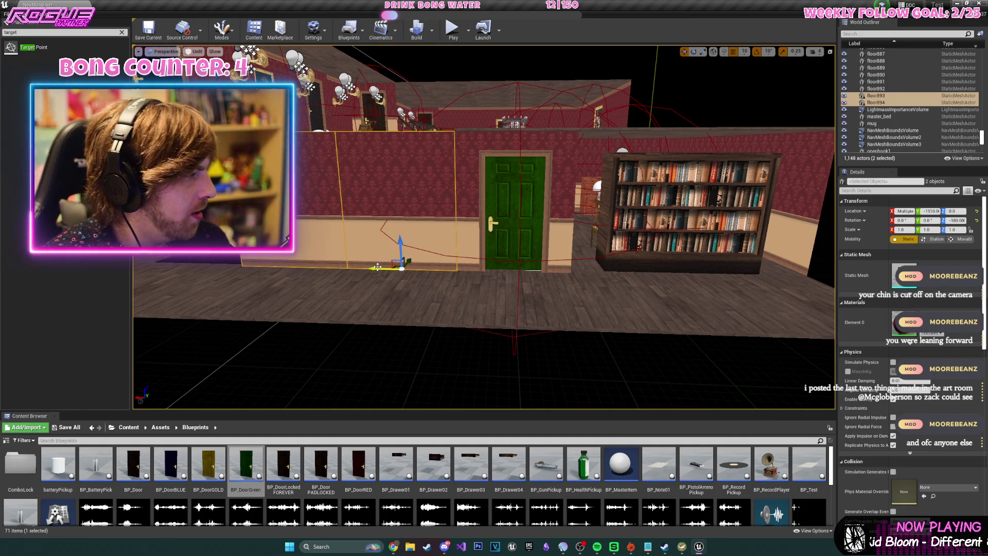
pyautogui.moveTo(370, 271); pyautogui.dragTo(349, 293)
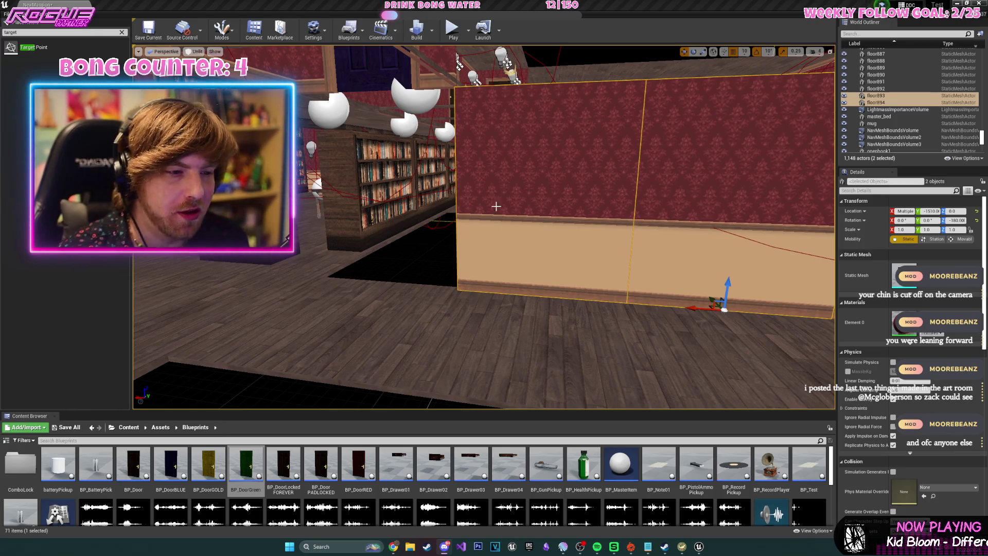
pyautogui.moveTo(481, 206); pyautogui.dragTo(481, 227)
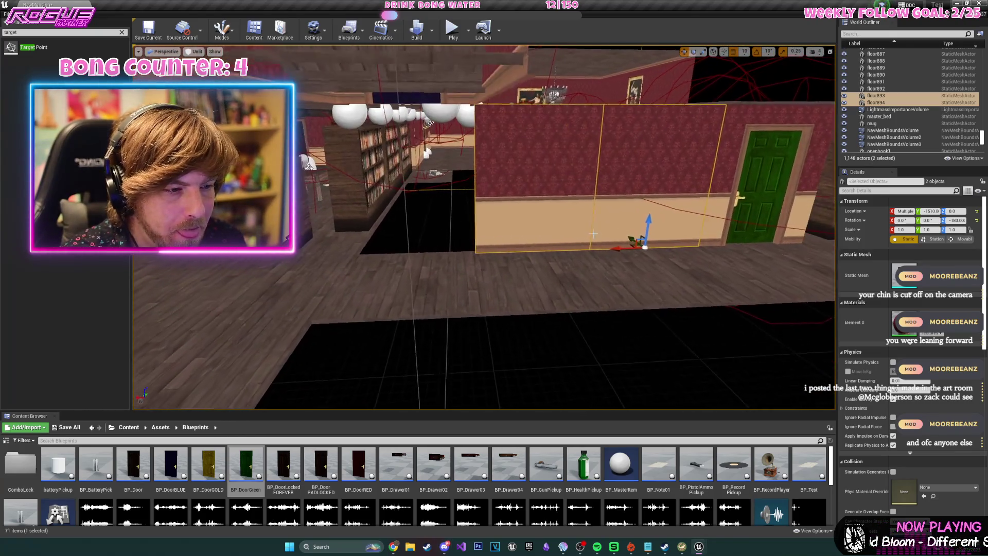
pyautogui.hotkey('ctrl', 'w')
pyautogui.moveTo(514, 255); pyautogui.dragTo(164, 262)
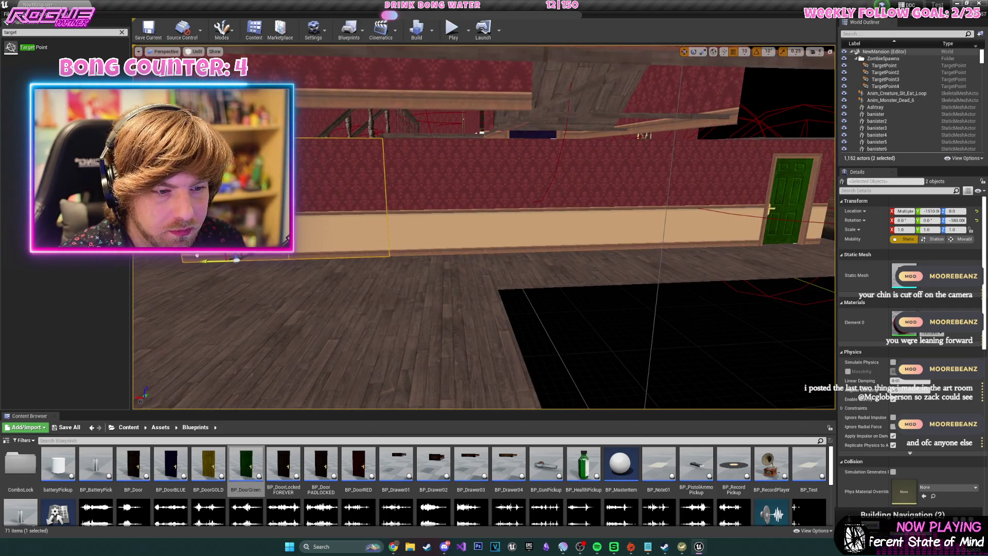
# Copy library wall piece floor898 to the left and change its mesh to doorway1.
pyautogui.click(503, 215)
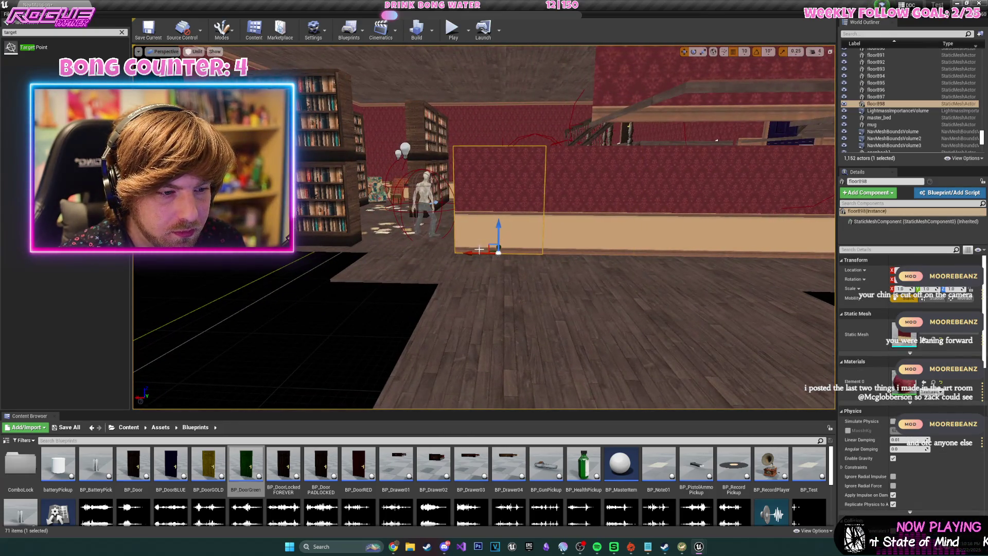
pyautogui.keyDown('alt'); pyautogui.moveTo(482, 249); pyautogui.dragTo(353, 251); pyautogui.keyUp('alt')
pyautogui.hotkey('ctrl', 'w')
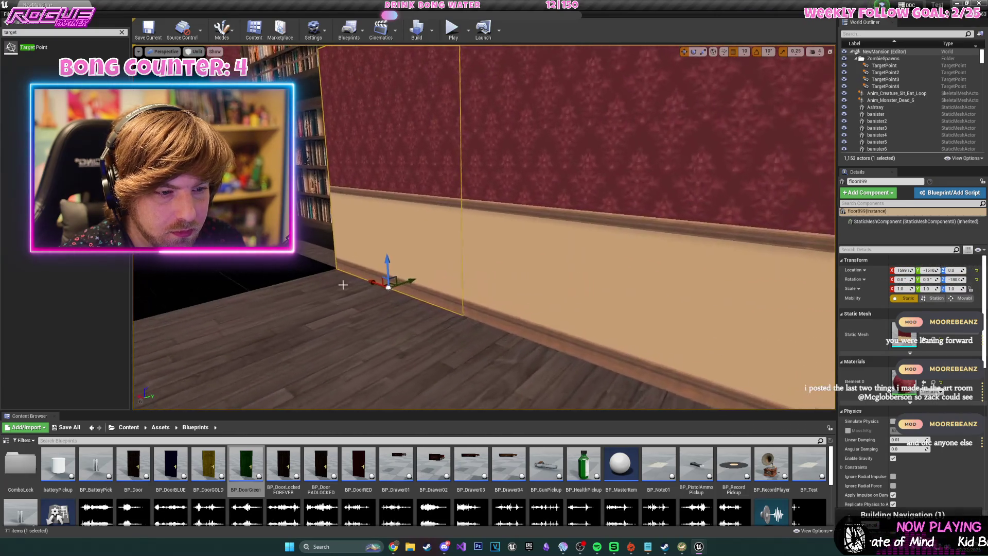
pyautogui.press('e')
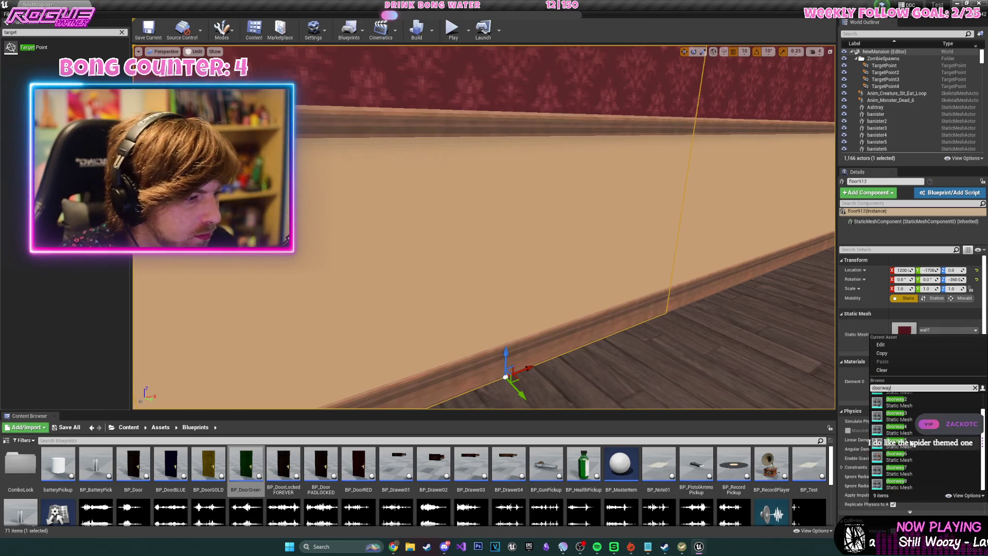
pyautogui.click(899, 399)
pyautogui.moveTo(593, 302)
pyautogui.mouseDown()
pyautogui.moveTo(593, 262)
pyautogui.moveTo(592, 319)
pyautogui.mouseUp()
pyautogui.press('f')
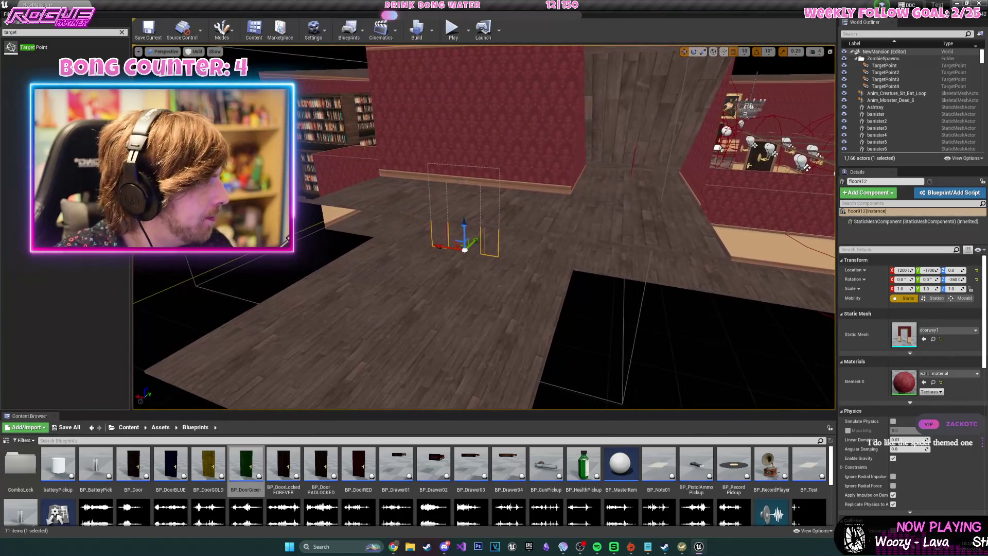
pyautogui.moveTo(484, 227)
pyautogui.mouseDown()
pyautogui.moveTo(484, 205)
pyautogui.moveTo(504, 185)
pyautogui.mouseUp()
# Duplicate and rotate the new doorway piece, then select wall piece floor898.
pyautogui.press('e')
pyautogui.moveTo(505, 265); pyautogui.dragTo(504, 266)
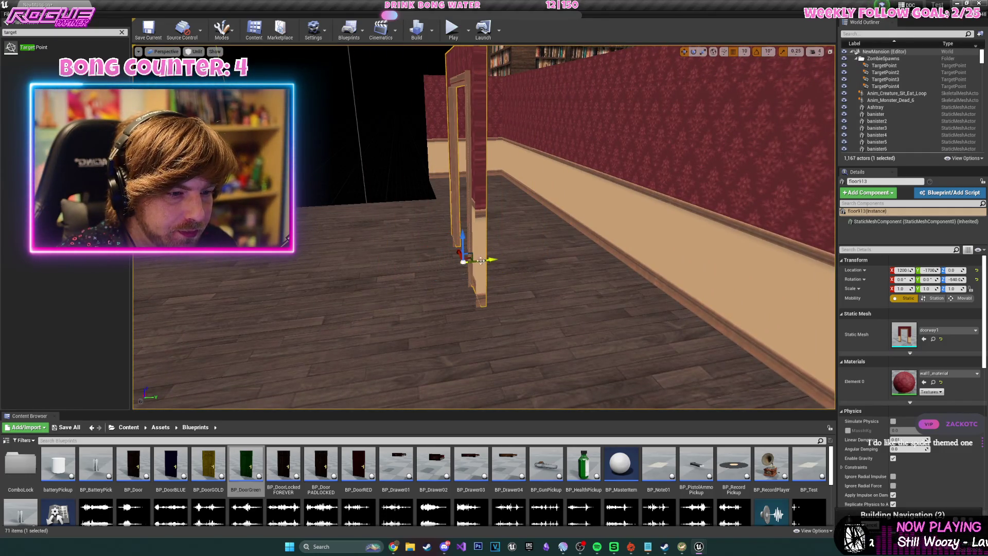
pyautogui.moveTo(479, 263); pyautogui.dragTo(450, 255)
pyautogui.click(566, 170)
# Duplicate wall pieces, rotate the three walls 180° and line them up along the back wall.
pyautogui.moveTo(550, 227)
pyautogui.mouseDown()
pyautogui.moveTo(549, 215)
pyautogui.moveTo(538, 237)
pyautogui.moveTo(414, 283)
pyautogui.moveTo(663, 315)
pyautogui.moveTo(573, 212)
pyautogui.moveTo(546, 150)
pyautogui.moveTo(389, 258)
pyautogui.moveTo(338, 226)
pyautogui.moveTo(463, 237)
pyautogui.moveTo(413, 257)
pyautogui.moveTo(282, 270)
pyautogui.moveTo(396, 249)
pyautogui.moveTo(499, 273)
pyautogui.moveTo(474, 258)
pyautogui.moveTo(392, 269)
pyautogui.moveTo(400, 269)
pyautogui.mouseUp()
pyautogui.hotkey('ctrl', 'w')
pyautogui.press('e')
pyautogui.press('w')
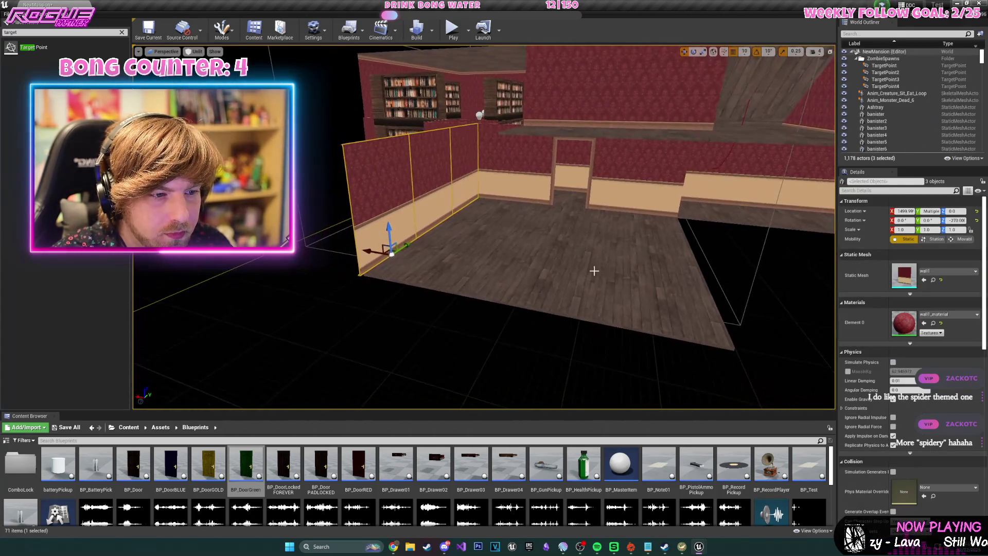
pyautogui.press('e')
pyautogui.moveTo(415, 271)
pyautogui.mouseDown()
pyautogui.moveTo(487, 202)
pyautogui.moveTo(690, 219)
pyautogui.moveTo(682, 228)
pyautogui.moveTo(663, 221)
pyautogui.moveTo(690, 232)
pyautogui.moveTo(607, 226)
pyautogui.moveTo(530, 200)
pyautogui.moveTo(468, 211)
pyautogui.mouseUp()
pyautogui.press('w')
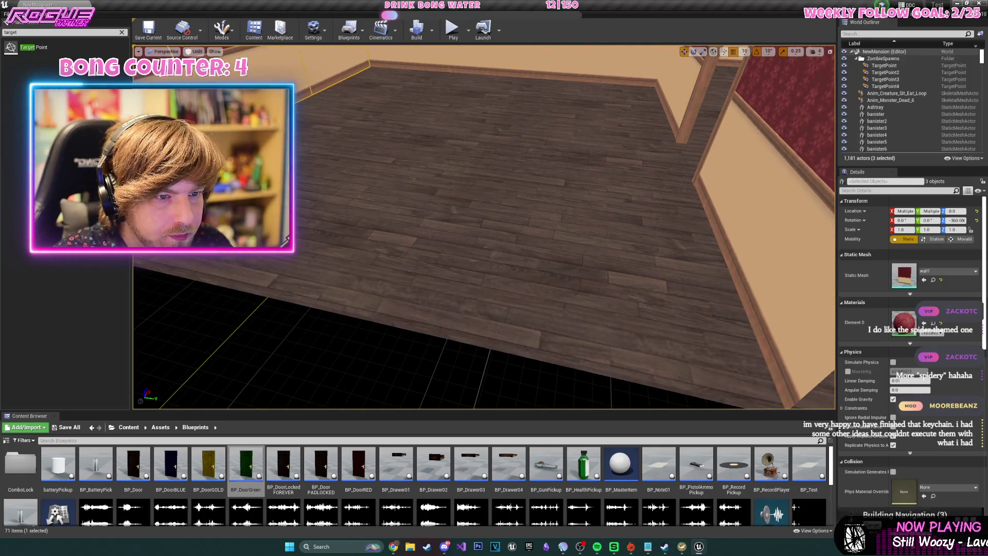
# Select a group of floor tiles, duplicate them and move the copies sideways along Y.
pyautogui.keyDown('ctrl'); pyautogui.click(574, 84); pyautogui.keyUp('ctrl')
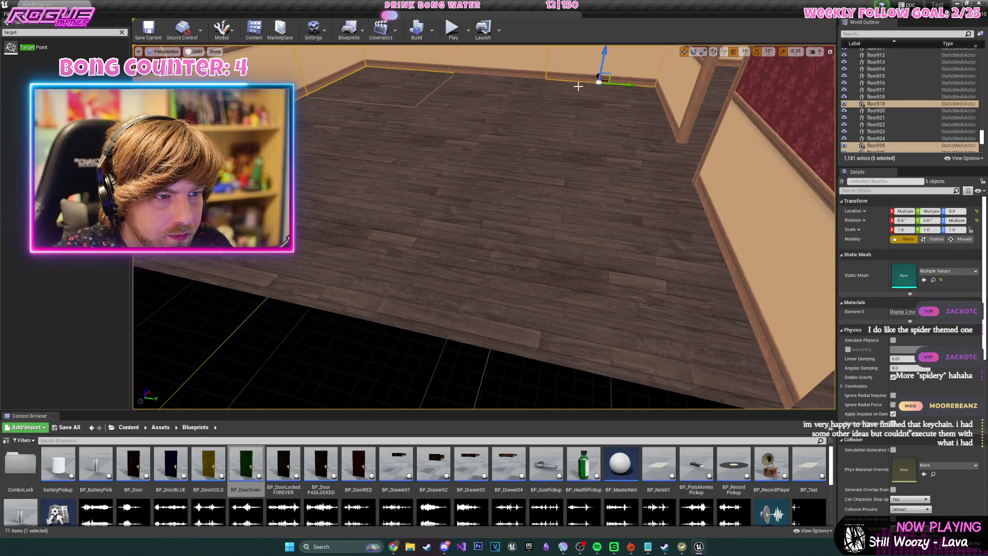
pyautogui.click(533, 102)
pyautogui.keyDown('ctrl'); pyautogui.click(441, 97); pyautogui.keyUp('ctrl')
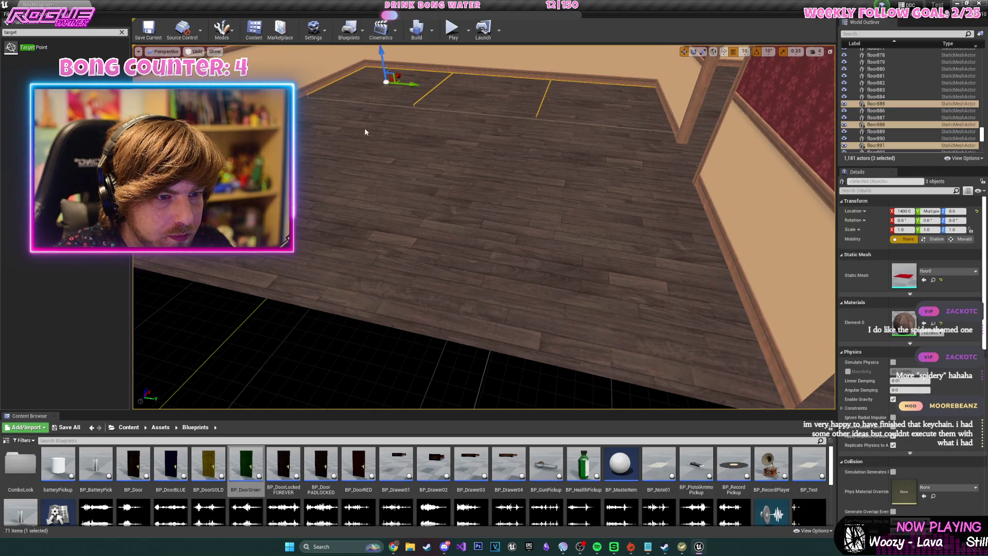
pyautogui.keyDown('ctrl'); pyautogui.click(588, 216); pyautogui.keyUp('ctrl')
pyautogui.moveTo(588, 216)
pyautogui.mouseDown()
pyautogui.moveTo(435, 186)
pyautogui.moveTo(525, 216)
pyautogui.mouseUp()
pyautogui.press('e')
pyautogui.moveTo(441, 208)
pyautogui.mouseDown()
pyautogui.moveTo(568, 230)
pyautogui.moveTo(672, 231)
pyautogui.moveTo(751, 200)
pyautogui.moveTo(627, 229)
pyautogui.mouseUp()
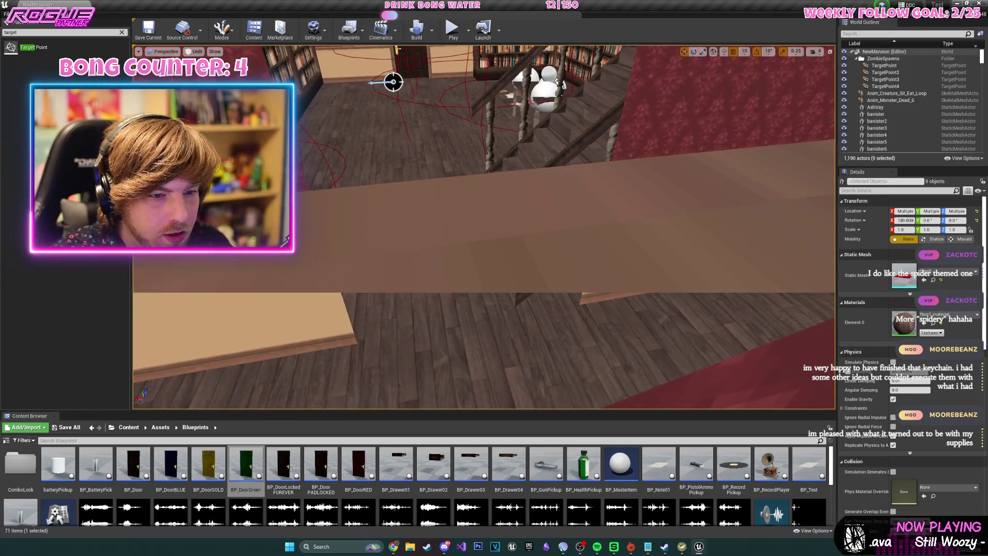
# Duplicate hallway wall floor902, turn the copy 90° and slide it into the corner.
pyautogui.click(333, 242)
pyautogui.moveTo(333, 242); pyautogui.dragTo(308, 314)
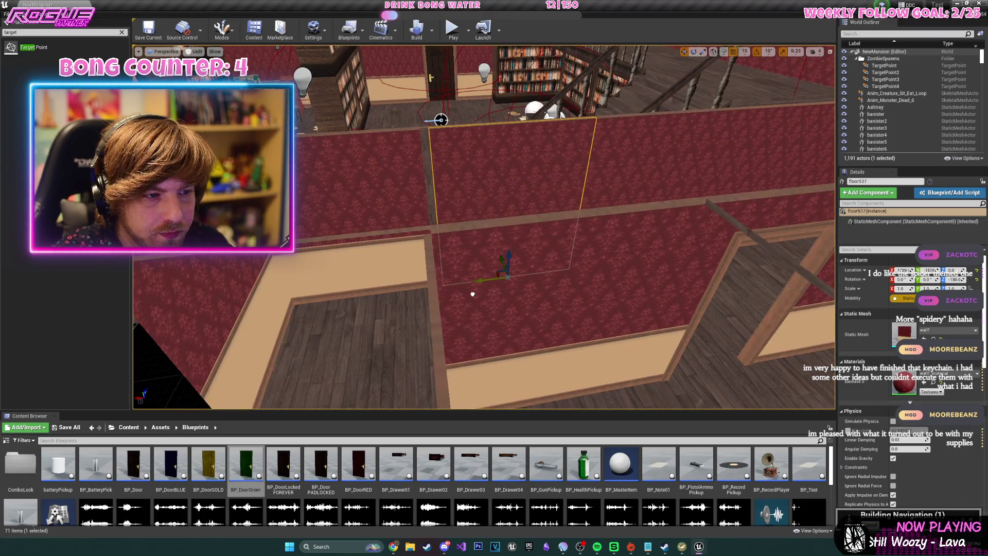
pyautogui.moveTo(468, 295); pyautogui.dragTo(396, 226)
pyautogui.click(421, 256)
pyautogui.hotkey('ctrl', 'w')
pyautogui.press('e')
pyautogui.moveTo(378, 360)
pyautogui.mouseDown()
pyautogui.moveTo(404, 339)
pyautogui.moveTo(518, 338)
pyautogui.mouseUp()
pyautogui.moveTo(527, 304)
pyautogui.mouseDown()
pyautogui.moveTo(536, 264)
pyautogui.moveTo(362, 319)
pyautogui.mouseUp()
pyautogui.scroll(-10, 486, 289)
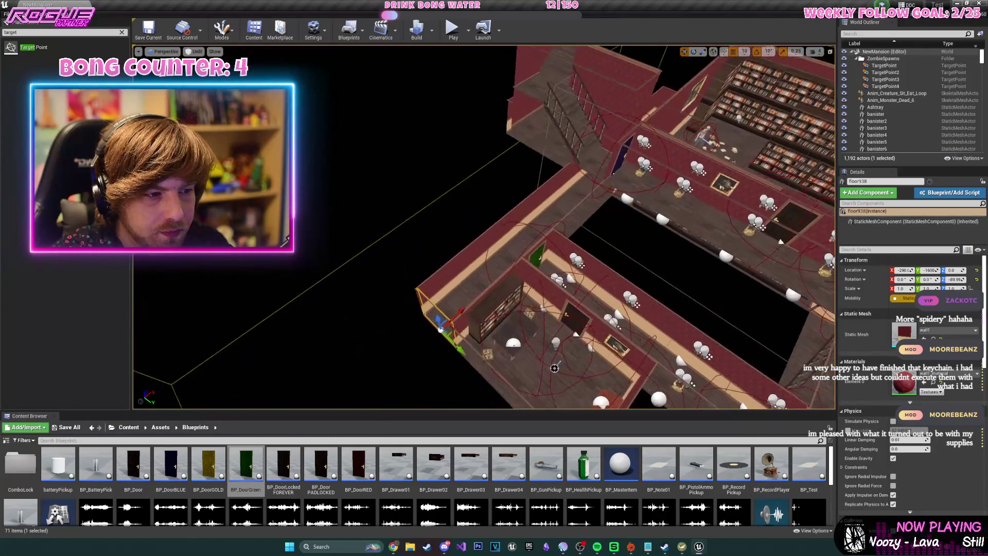
pyautogui.keyDown('ctrl'); pyautogui.click(486, 289); pyautogui.keyUp('ctrl')
# Duplicate the ten corridor floor tiles, rotate the copies and raise them into the ceiling opening.
pyautogui.press('f')
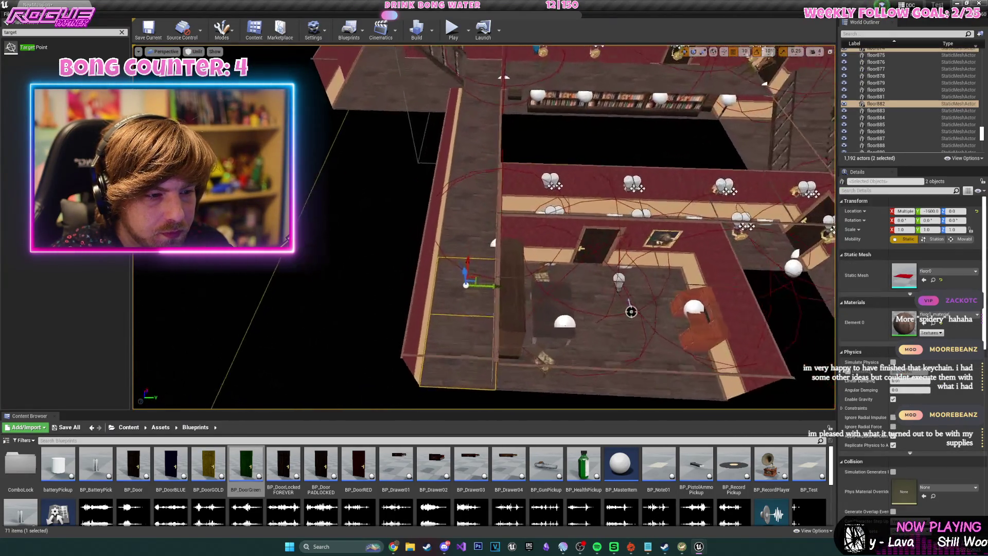
pyautogui.keyDown('ctrl'); pyautogui.click(462, 262); pyautogui.keyUp('ctrl')
pyautogui.press('f')
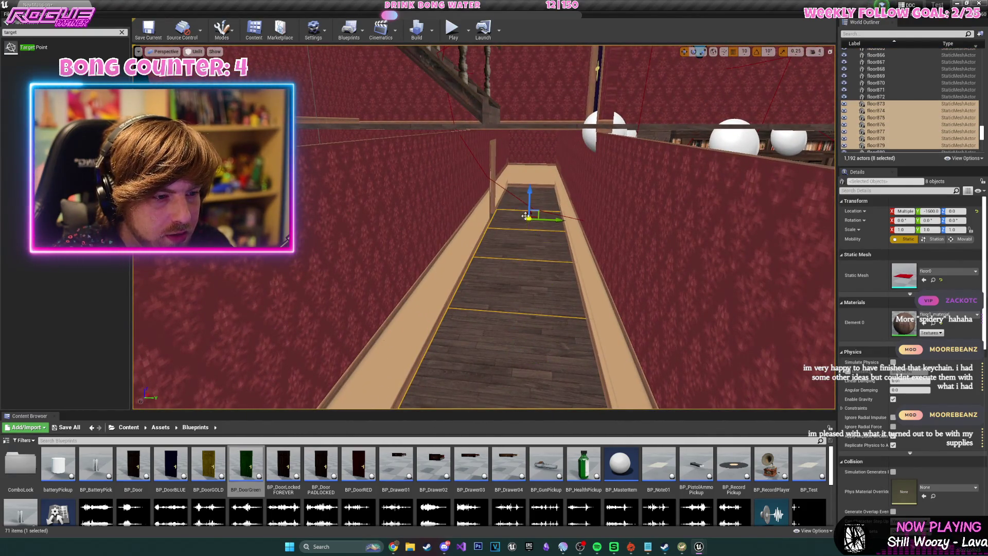
pyautogui.moveTo(525, 216); pyautogui.dragTo(515, 198)
pyautogui.scroll(-10, 518, 193)
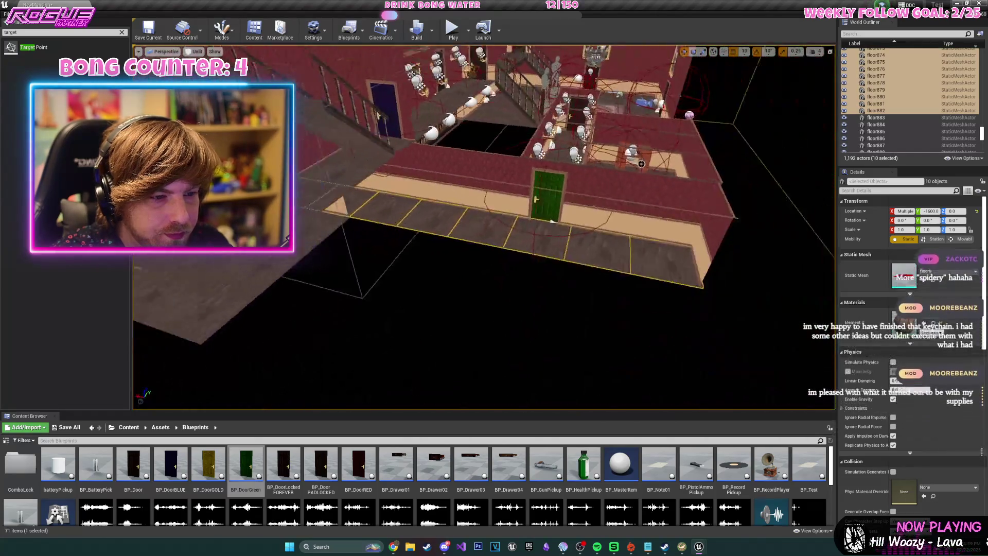
pyautogui.press('e')
pyautogui.moveTo(582, 236); pyautogui.dragTo(736, 215)
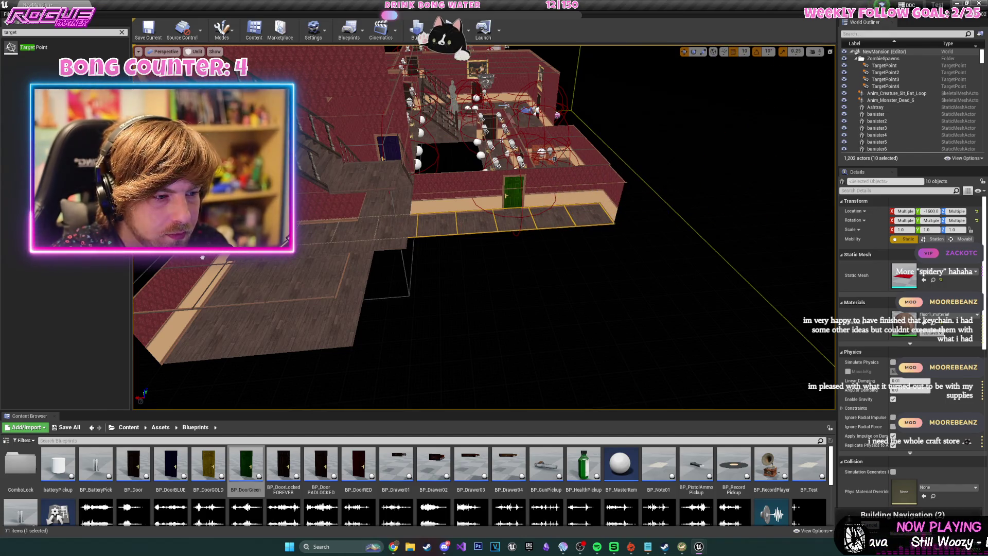
pyautogui.press('f')
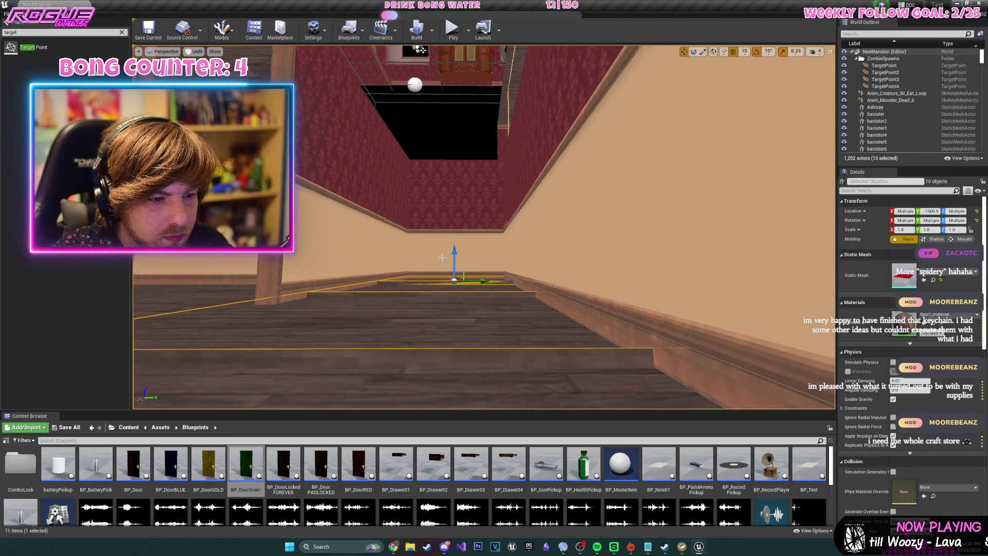
pyautogui.moveTo(455, 254)
pyautogui.mouseDown()
pyautogui.moveTo(465, 107)
pyautogui.moveTo(416, 160)
pyautogui.moveTo(417, 113)
pyautogui.moveTo(417, 160)
pyautogui.moveTo(417, 124)
pyautogui.moveTo(396, 149)
pyautogui.moveTo(422, 124)
pyautogui.moveTo(391, 131)
pyautogui.moveTo(459, 111)
pyautogui.mouseUp()
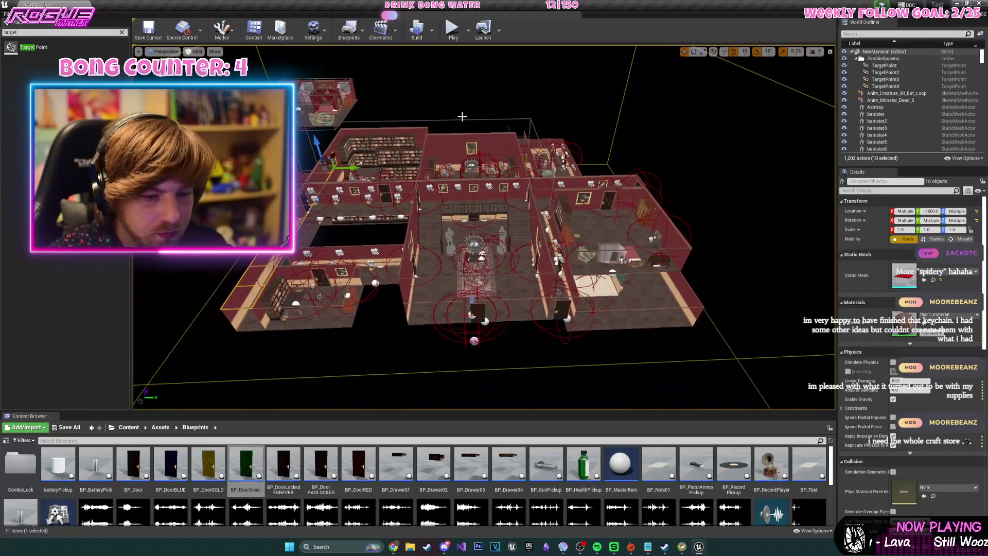
# Save the level repeatedly with Ctrl+S while flying around the mansion's furnished rooms.
pyautogui.hotkey('ctrl', 's')
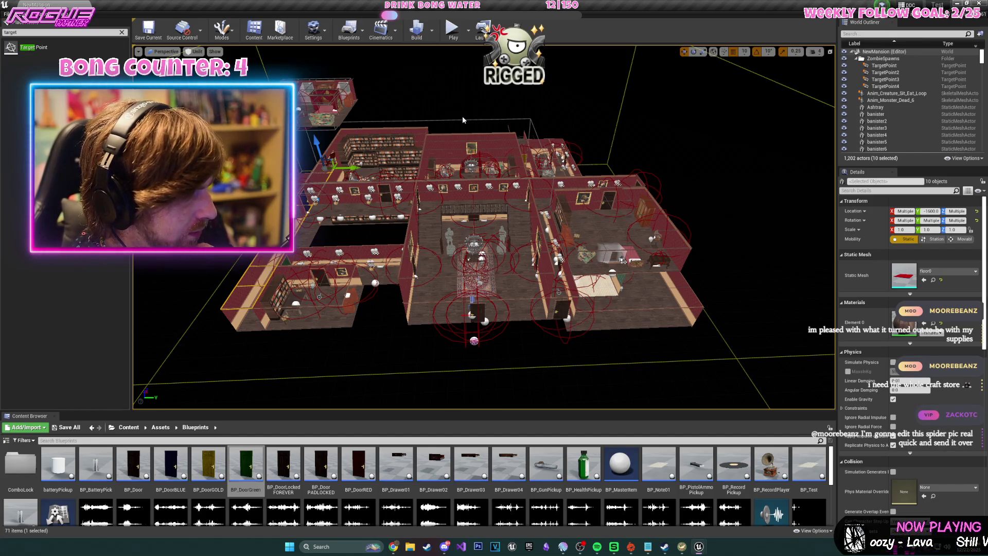
pyautogui.moveTo(564, 274)
pyautogui.mouseDown()
pyautogui.moveTo(573, 327)
pyautogui.moveTo(545, 278)
pyautogui.moveTo(556, 265)
pyautogui.moveTo(546, 283)
pyautogui.moveTo(232, 329)
pyautogui.moveTo(337, 285)
pyautogui.mouseUp()
pyautogui.hotkey('ctrl', 's')
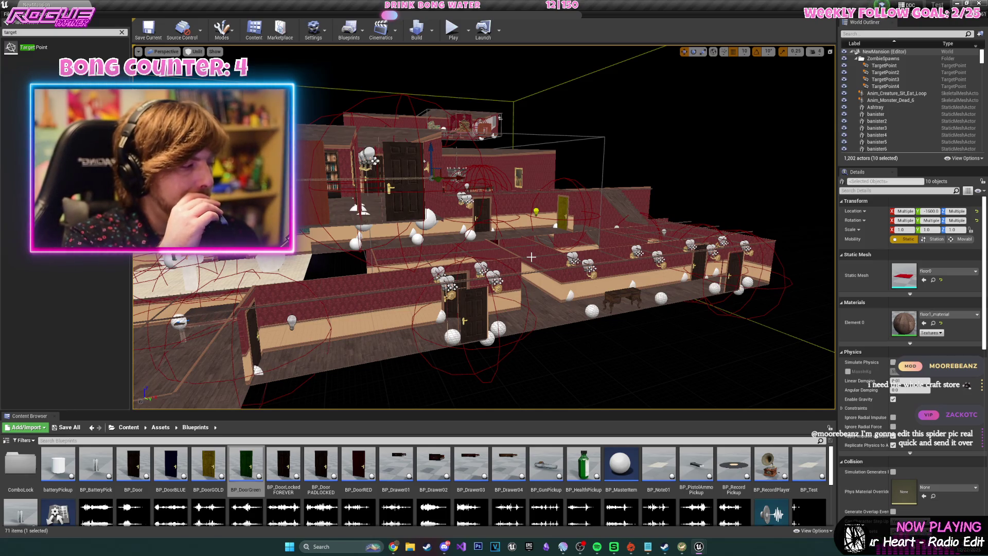
pyautogui.moveTo(475, 260)
pyautogui.mouseDown()
pyautogui.moveTo(438, 260)
pyautogui.moveTo(475, 261)
pyautogui.mouseUp()
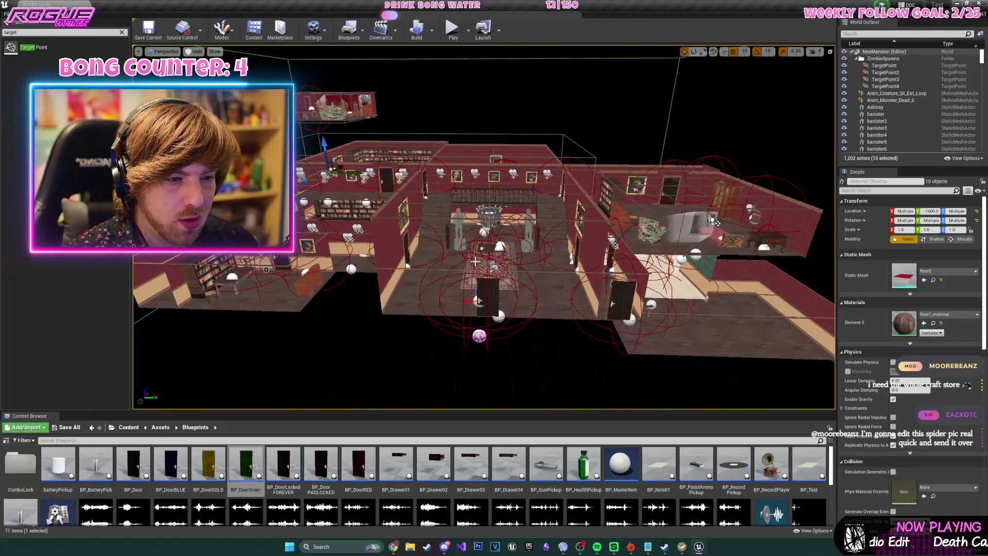
pyautogui.hotkey('ctrl', 's')
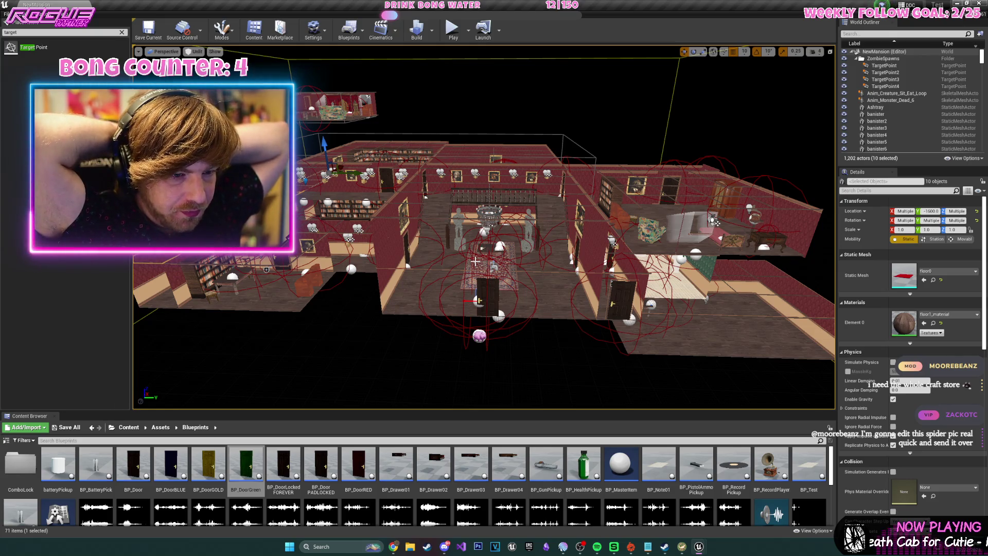
pyautogui.moveTo(457, 230)
pyautogui.mouseDown()
pyautogui.moveTo(457, 216)
pyautogui.moveTo(499, 240)
pyautogui.mouseUp()
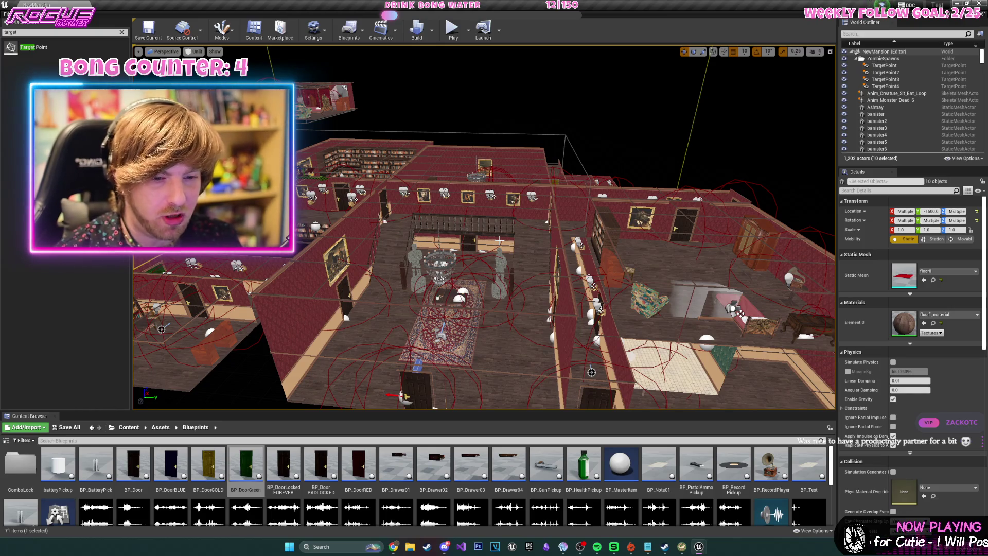
pyautogui.moveTo(499, 240)
pyautogui.mouseDown()
pyautogui.moveTo(556, 242)
pyautogui.moveTo(485, 251)
pyautogui.mouseUp()
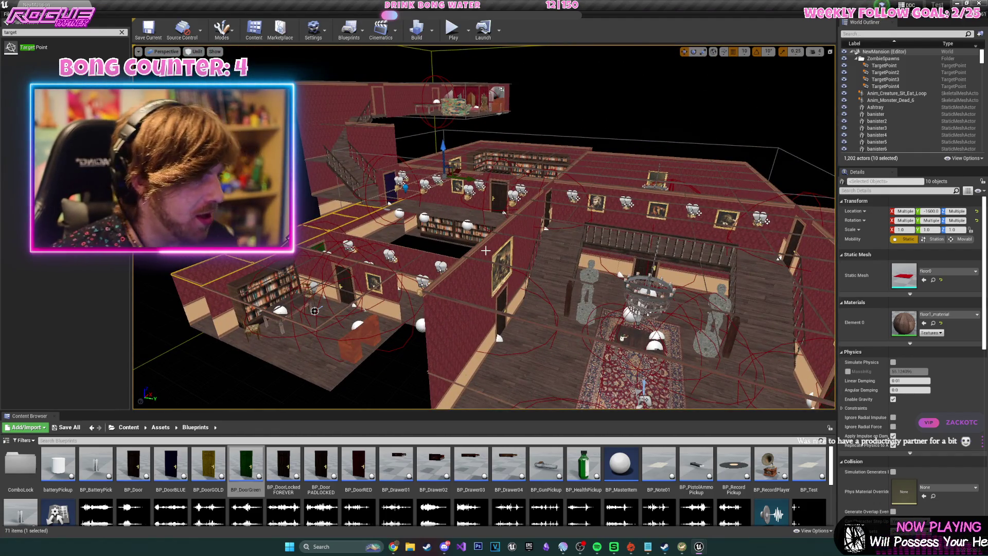
pyautogui.moveTo(485, 250)
pyautogui.mouseDown()
pyautogui.moveTo(439, 165)
pyautogui.moveTo(419, 185)
pyautogui.moveTo(418, 219)
pyautogui.mouseUp()
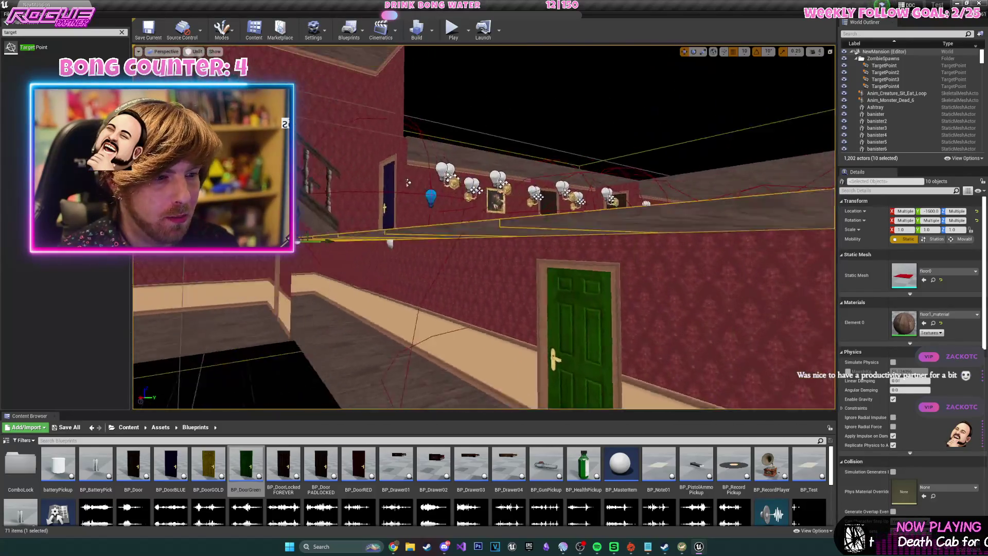
pyautogui.moveTo(408, 183); pyautogui.dragTo(408, 185)
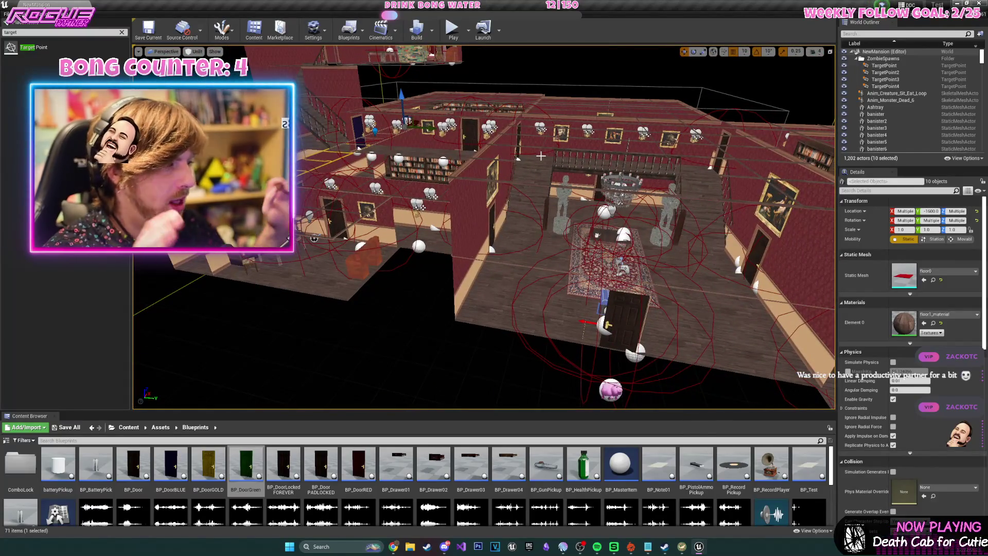
pyautogui.moveTo(484, 226)
pyautogui.mouseDown()
pyautogui.moveTo(428, 241)
pyautogui.moveTo(569, 240)
pyautogui.mouseUp()
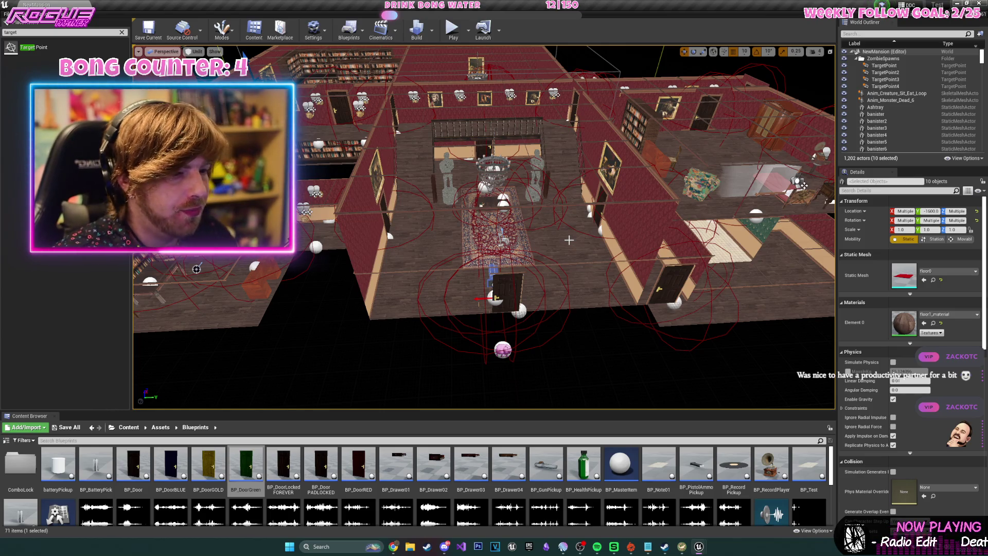
pyautogui.press('f')
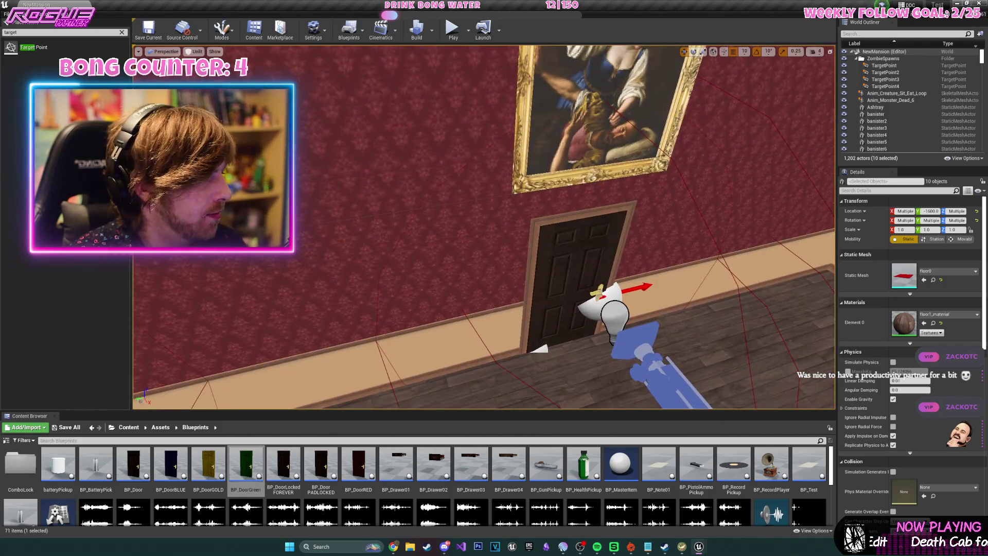
pyautogui.moveTo(484, 227); pyautogui.dragTo(443, 247)
pyautogui.moveTo(657, 166)
pyautogui.mouseDown()
pyautogui.moveTo(651, 182)
pyautogui.moveTo(658, 166)
pyautogui.mouseUp()
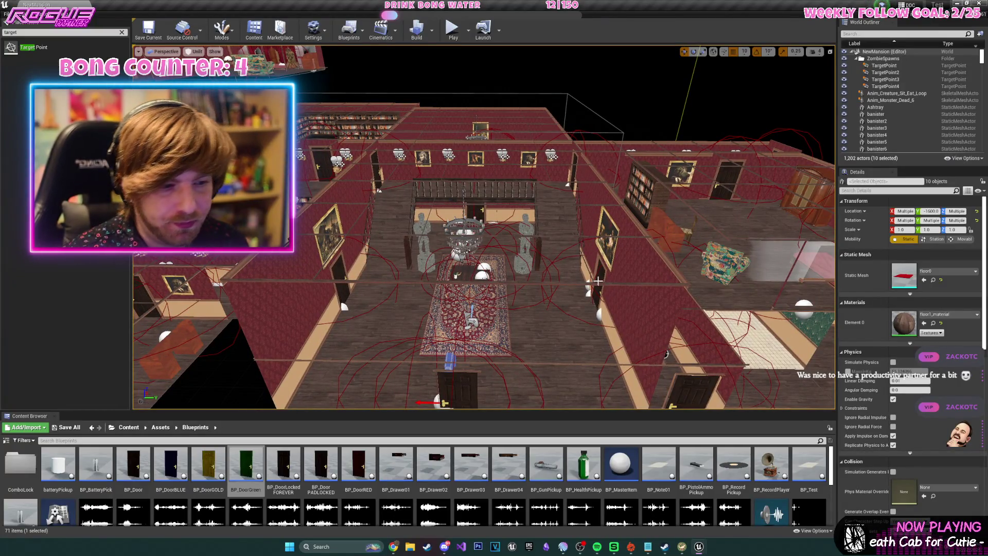
pyautogui.moveTo(463, 257); pyautogui.dragTo(464, 231)
pyautogui.moveTo(599, 206)
pyautogui.mouseDown()
pyautogui.moveTo(599, 241)
pyautogui.moveTo(598, 220)
pyautogui.mouseUp()
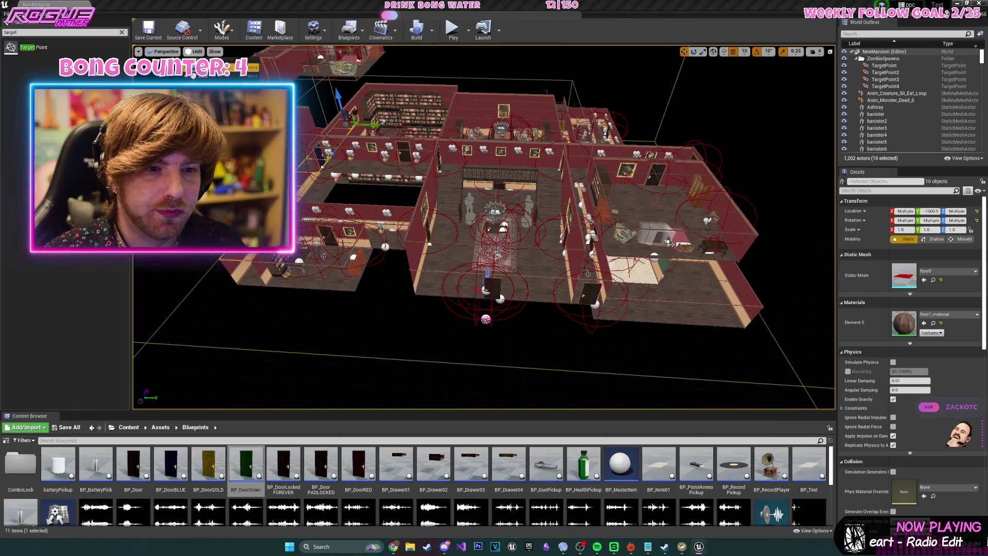
# Switch the viewport to Lit, briefly play in editor, then launch a Standalone Game.
pyautogui.click(198, 68)
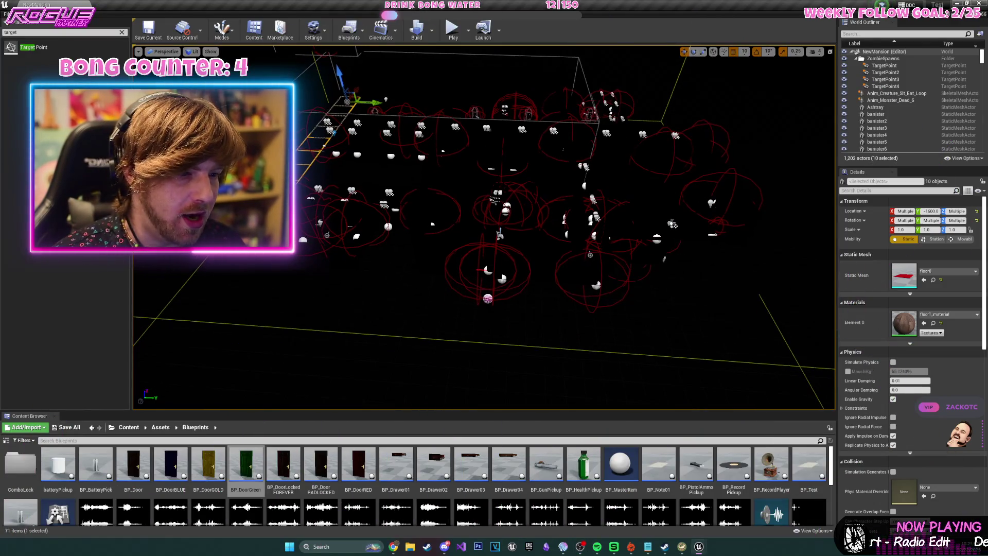
pyautogui.hotkey('alt', 'p')
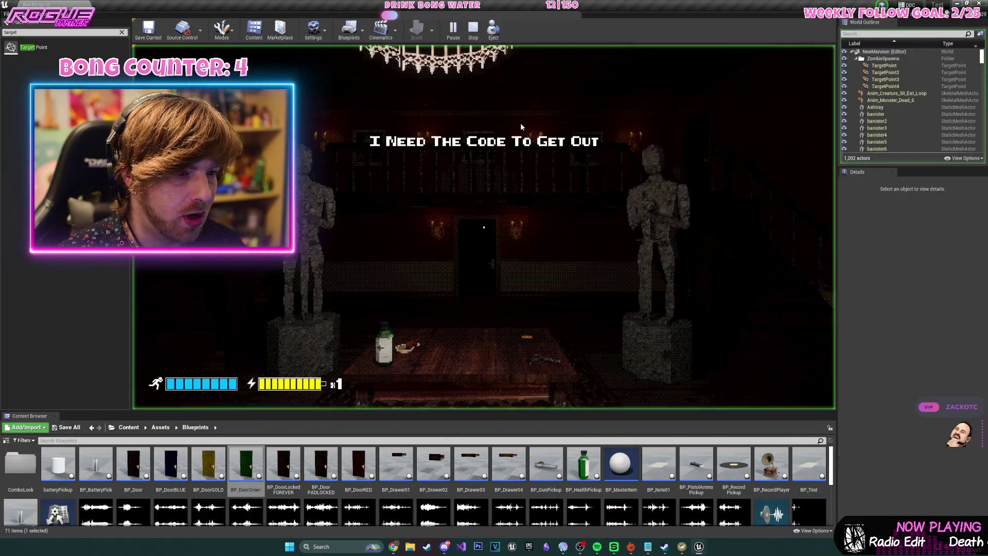
pyautogui.click(473, 34)
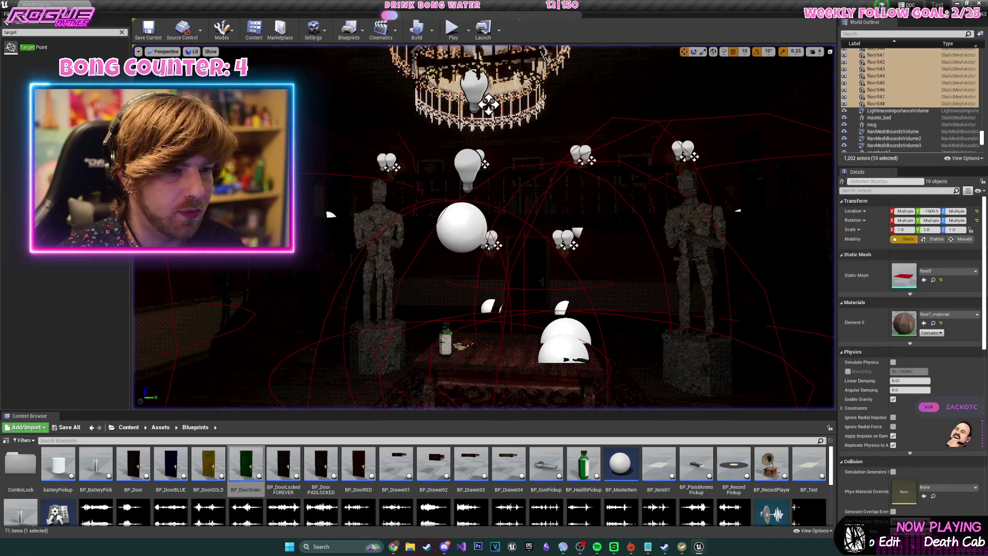
pyautogui.click(470, 31)
pyautogui.click(510, 62)
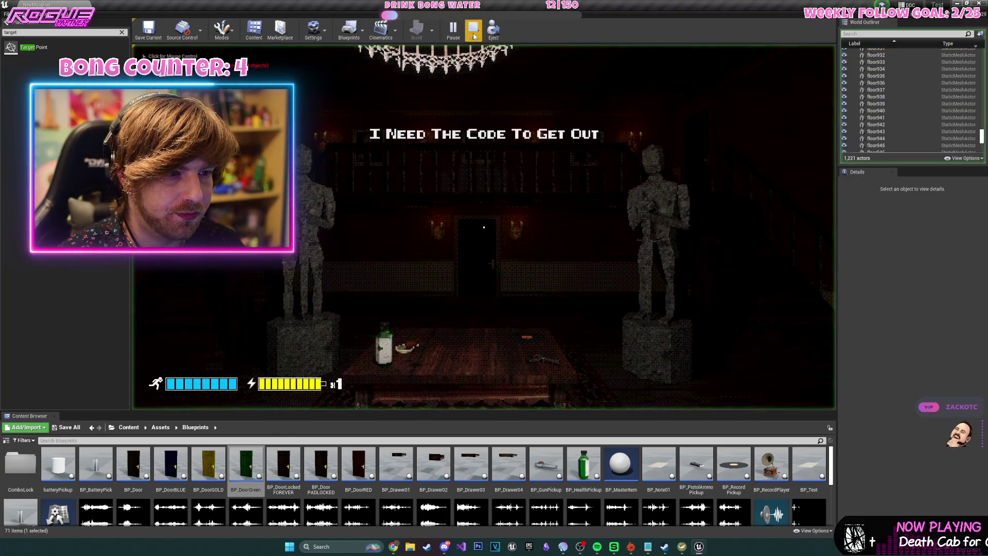
pyautogui.click(467, 35)
pyautogui.click(467, 35)
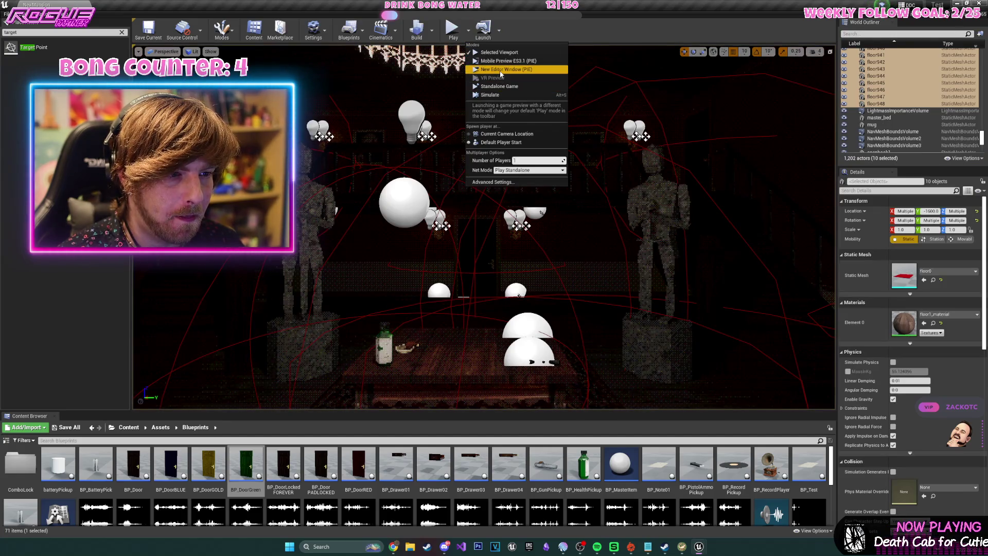
pyautogui.click(500, 73)
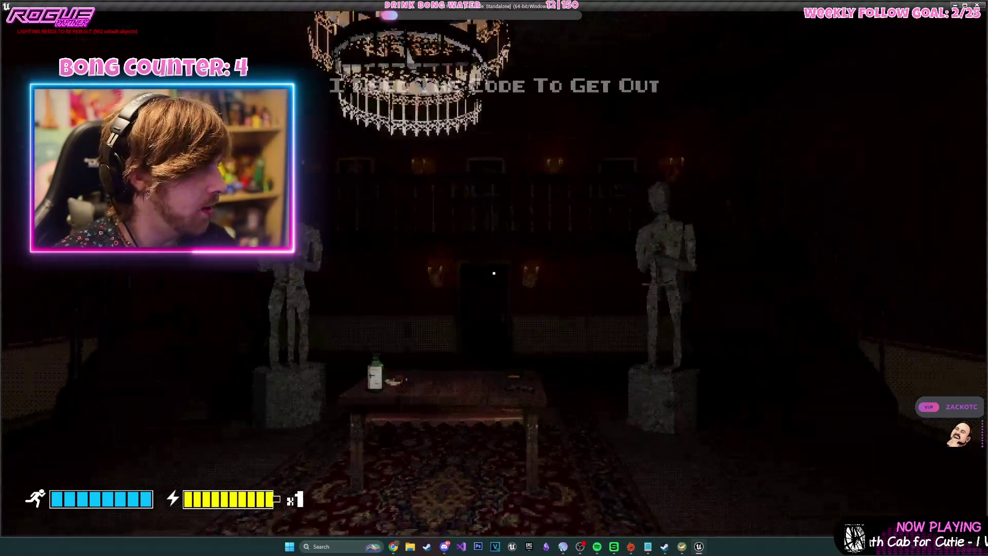
# Walk through the door and corridor, pick up the gun from the table, then exit the game.
pyautogui.press('w')
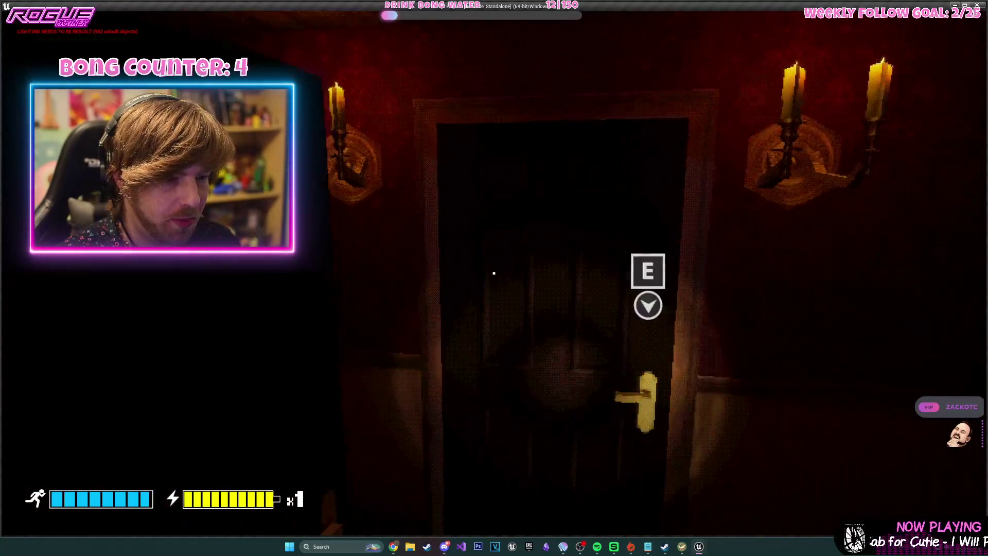
pyautogui.press('e')
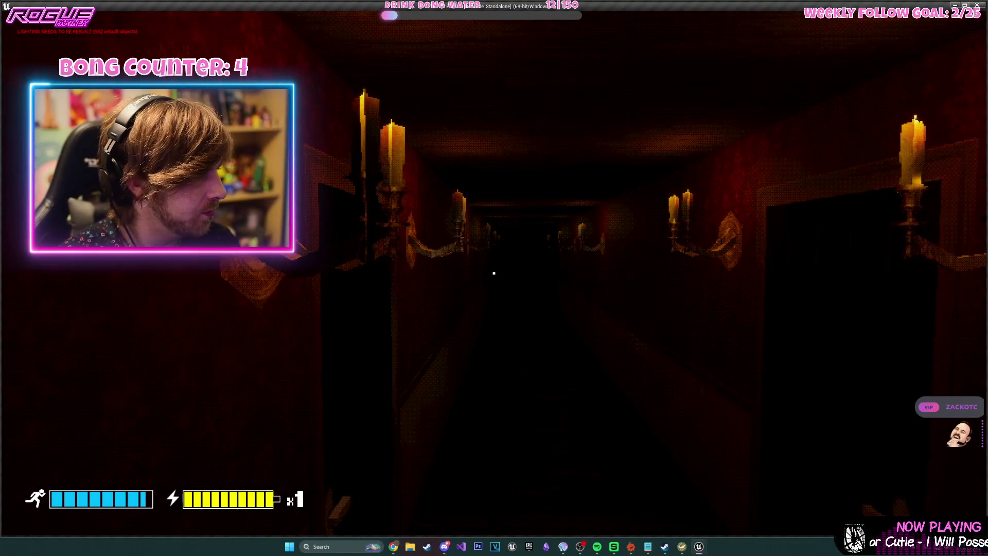
pyautogui.press('s')
pyautogui.press('w')
pyautogui.press('e')
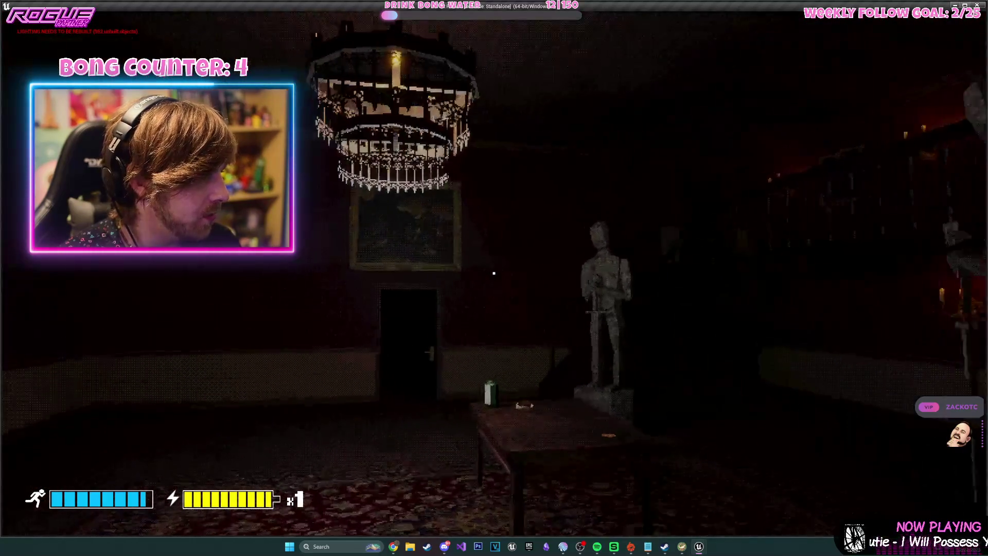
pyautogui.press('e')
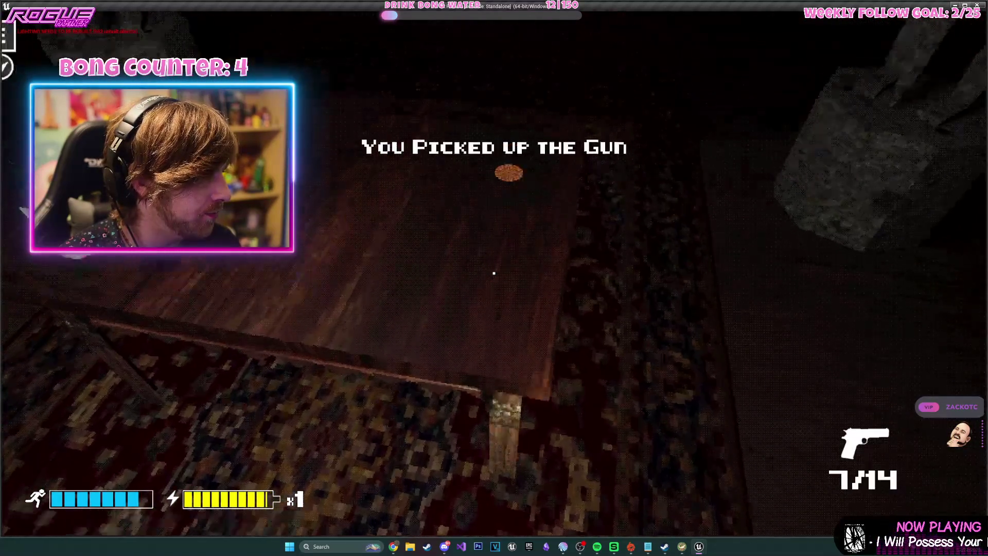
pyautogui.press('s')
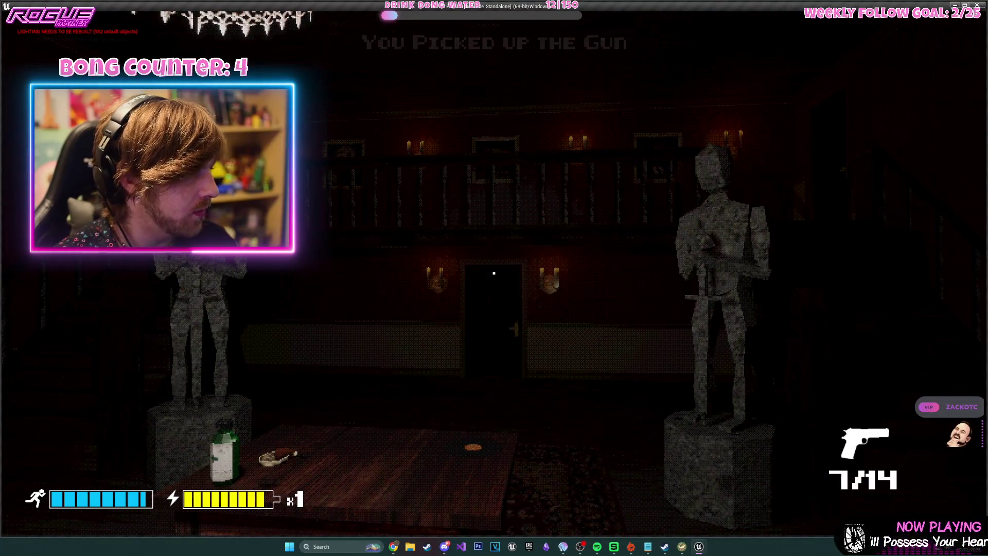
pyautogui.press('Escape')
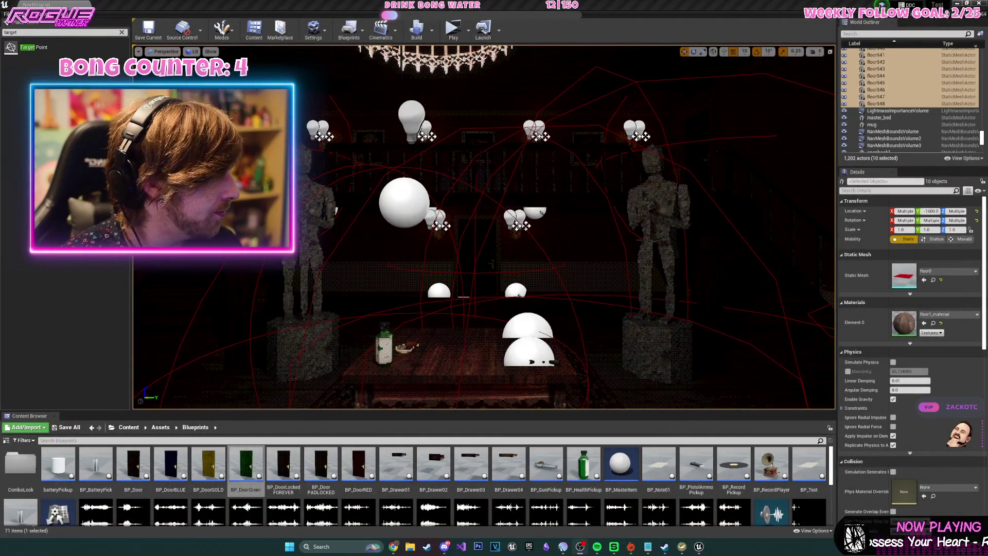